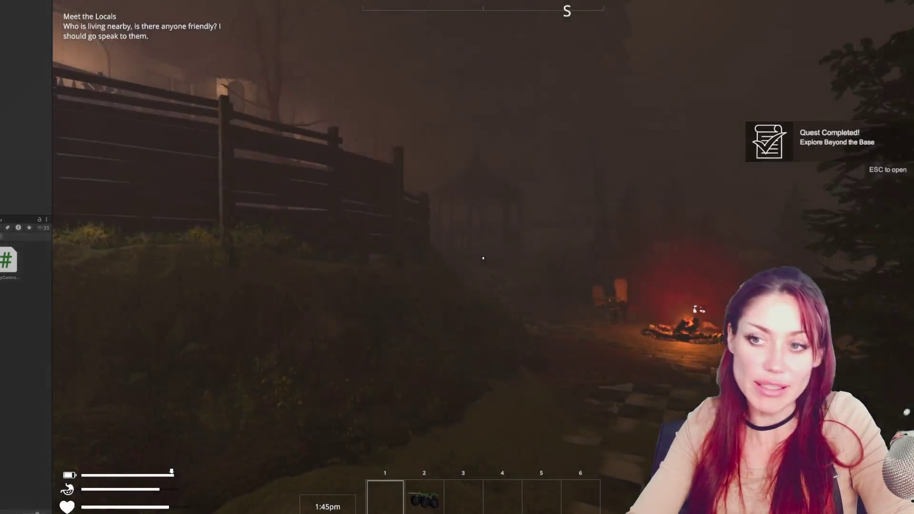
# Walk toward the campfire, pause, exit Play mode, and widen the Project panel.
pyautogui.moveTo(483, 258)
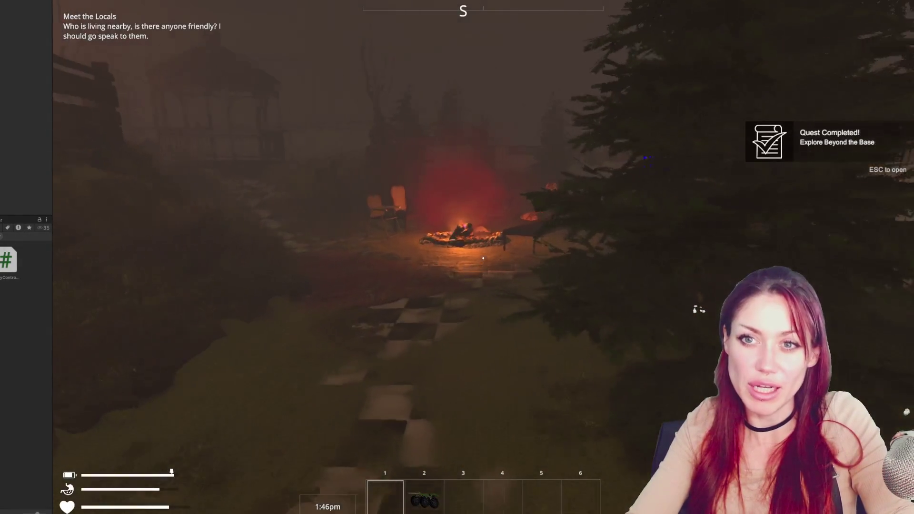
pyautogui.press('w')
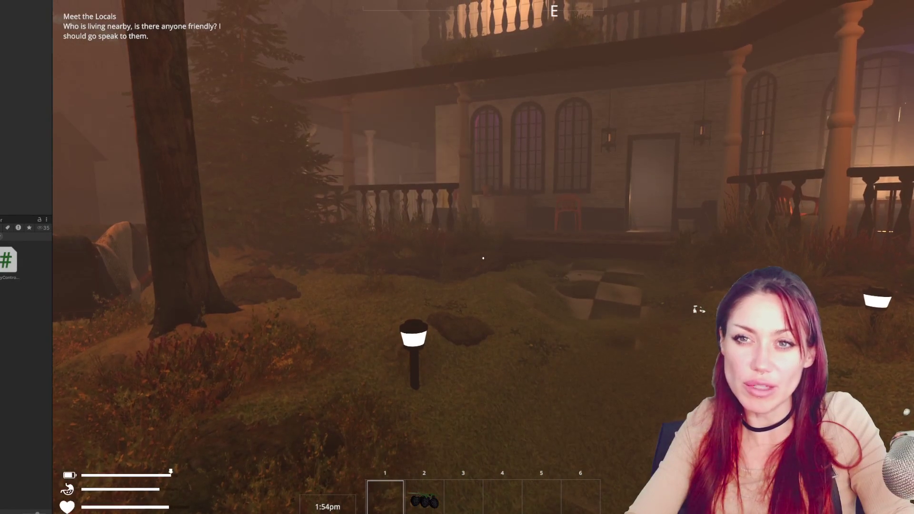
pyautogui.press('Escape')
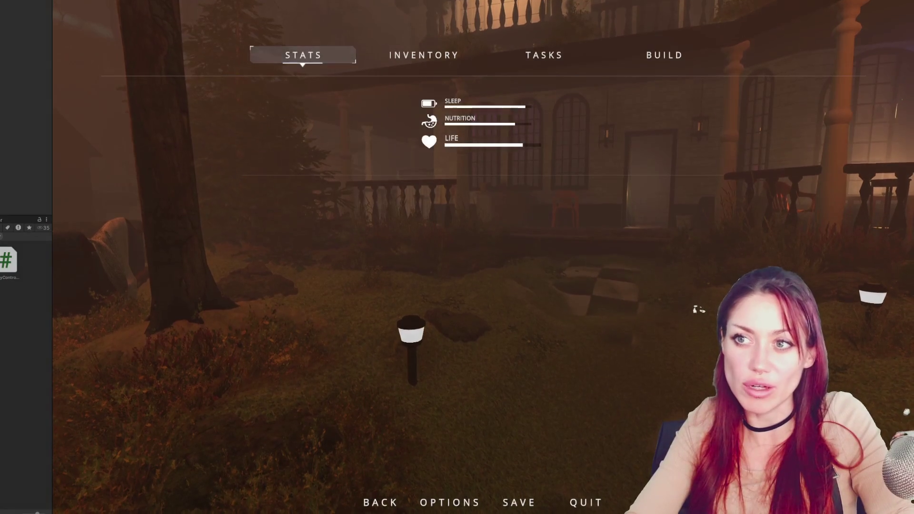
pyautogui.hotkey('ctrl', 'p')
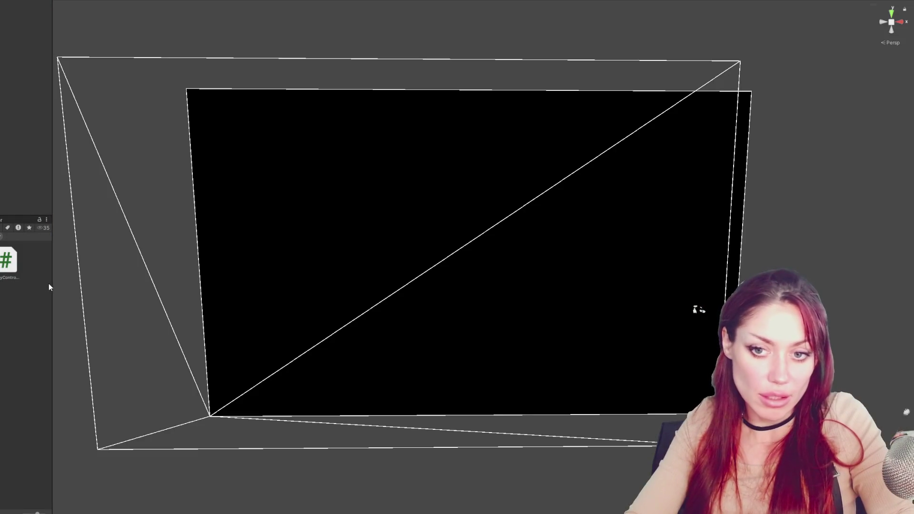
pyautogui.moveTo(51, 280); pyautogui.dragTo(116, 282)
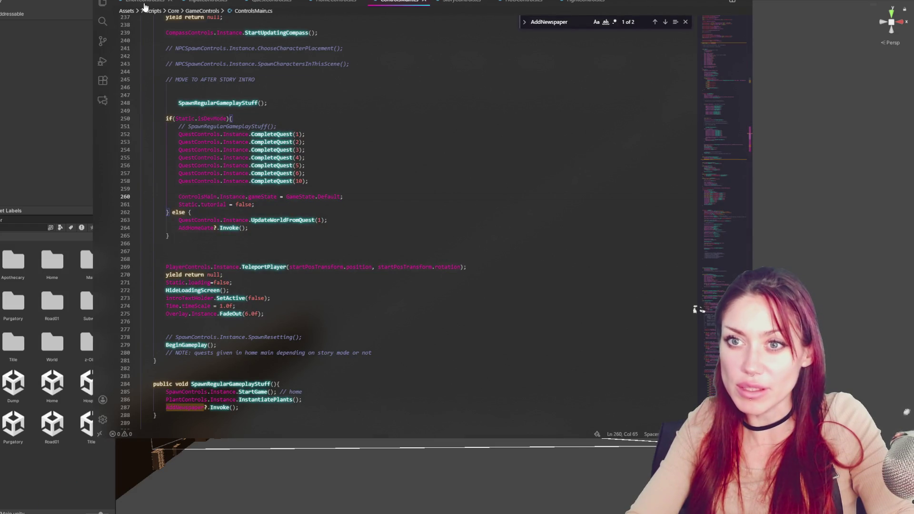
# In HUDControls.cs, duplicate line 825's mission text assignment as missionTitleTextOnHud.
pyautogui.click(510, 2)
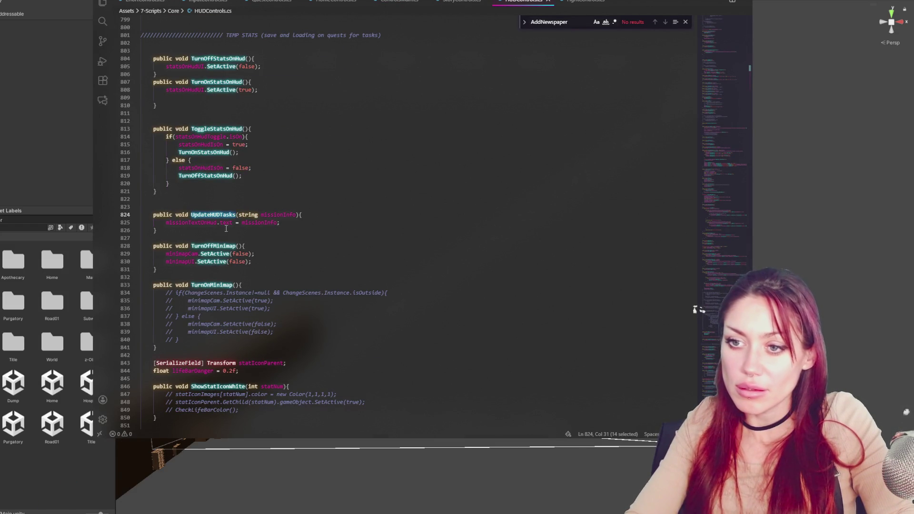
pyautogui.click(207, 222)
pyautogui.hotkey('shift', 'alt', 'Up')
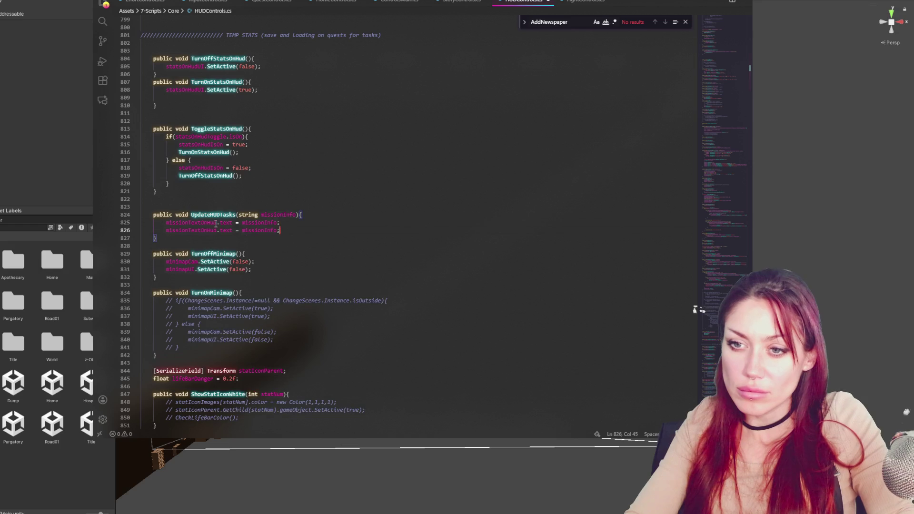
pyautogui.click(191, 223)
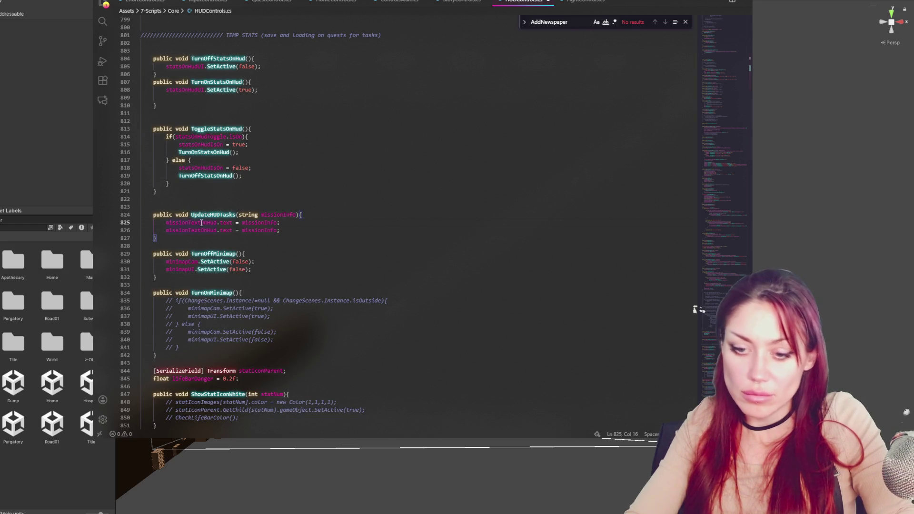
pyautogui.write('Title')
pyautogui.doubleClick(201, 222)
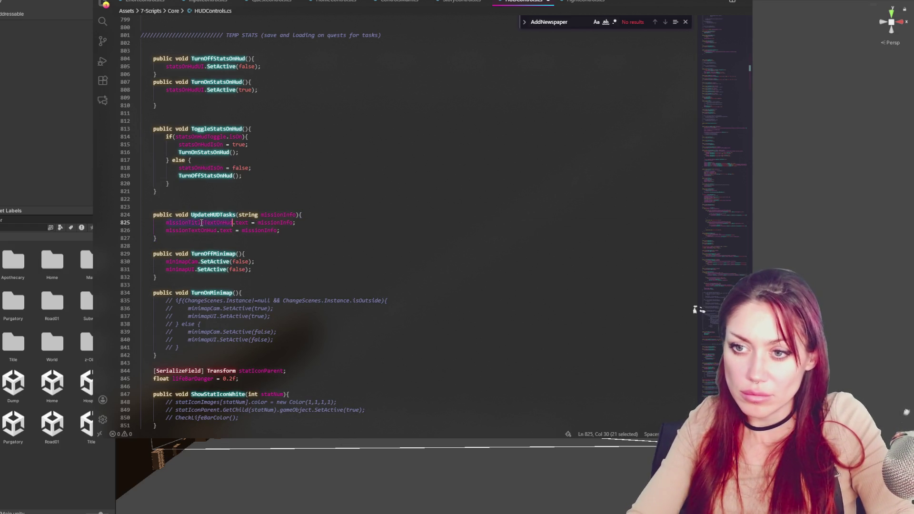
# Add a missionTitle string parameter to UpdateHUDTasks and assign it on line 825.
pyautogui.doubleClick(287, 214)
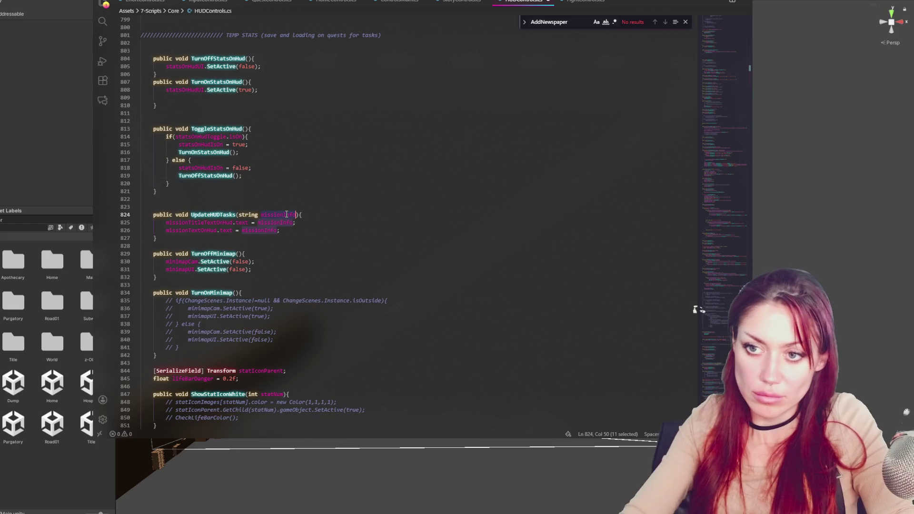
pyautogui.click(262, 213)
pyautogui.moveTo(240, 216); pyautogui.dragTo(297, 214)
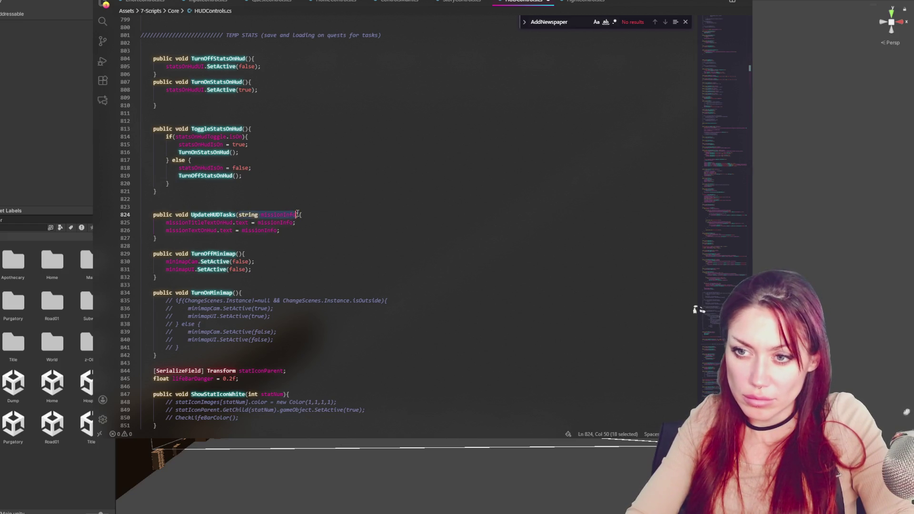
pyautogui.click(292, 214)
pyautogui.write(',')
pyautogui.write('string missionInfo')
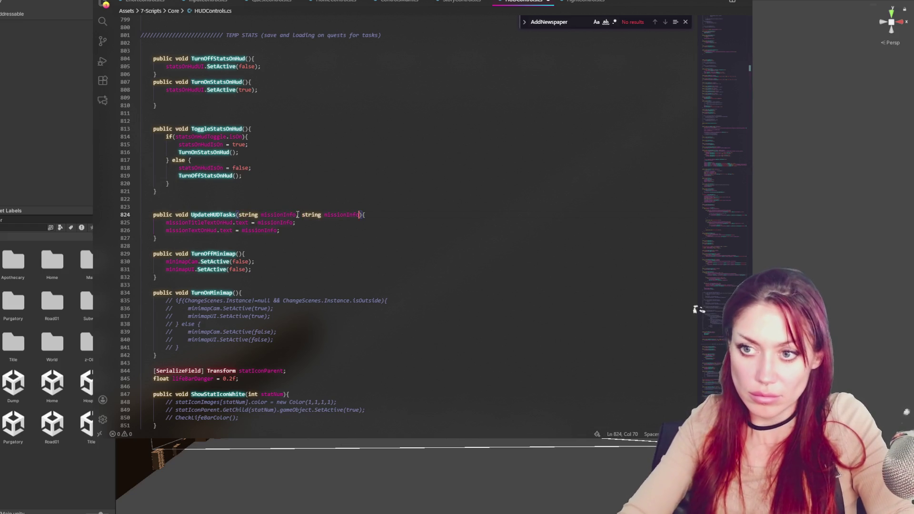
pyautogui.doubleClick(281, 214)
pyautogui.write('missionTitle')
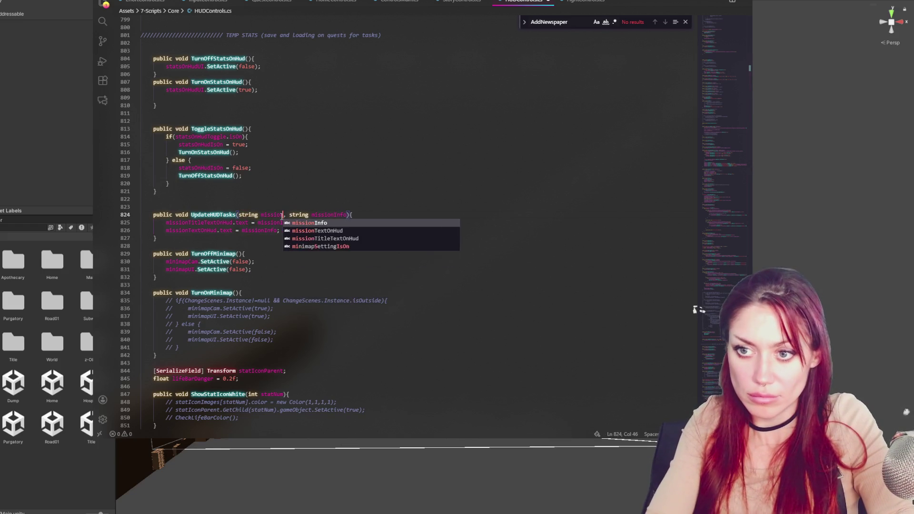
pyautogui.doubleClick(281, 214)
pyautogui.hotkey('ctrl', 'c')
pyautogui.doubleClick(275, 222)
pyautogui.hotkey('ctrl', 'v')
# Declare missionTitleTextOnHud next to the mission text field on line 100.
pyautogui.doubleClick(215, 222)
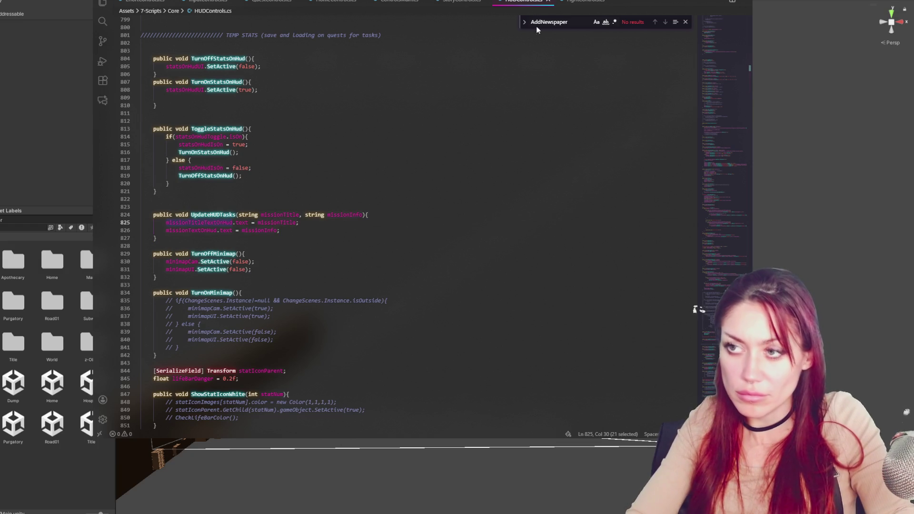
pyautogui.hotkey('ctrl', 'f')
pyautogui.write('missiontext')
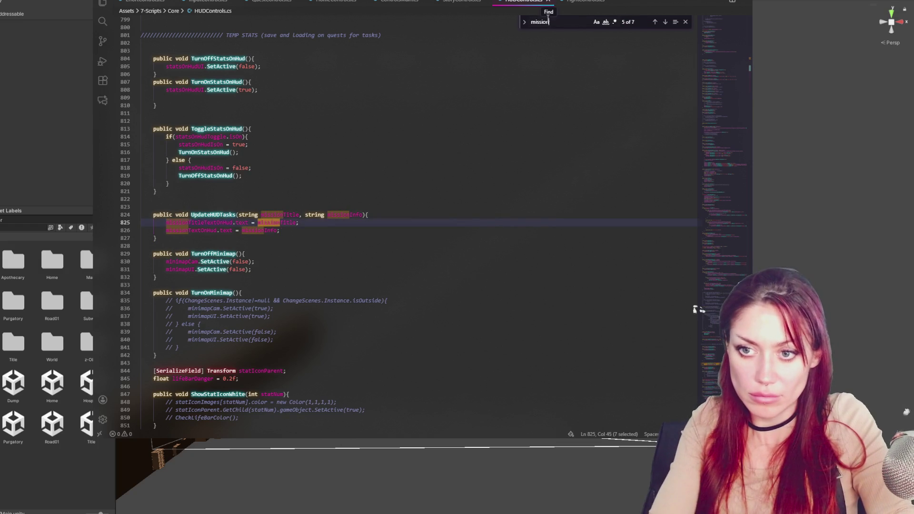
pyautogui.press('Return')
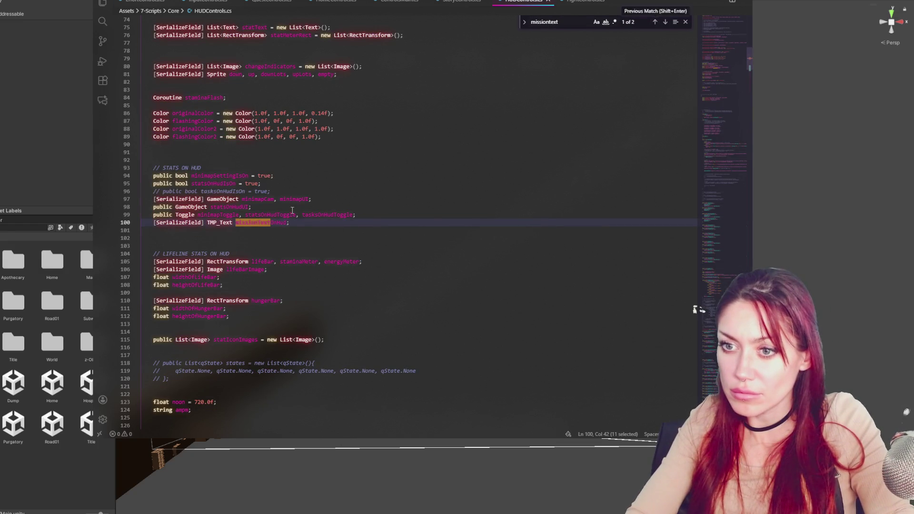
pyautogui.click(277, 215)
pyautogui.click(287, 221)
pyautogui.write(',')
pyautogui.hotkey('ctrl', 'v')
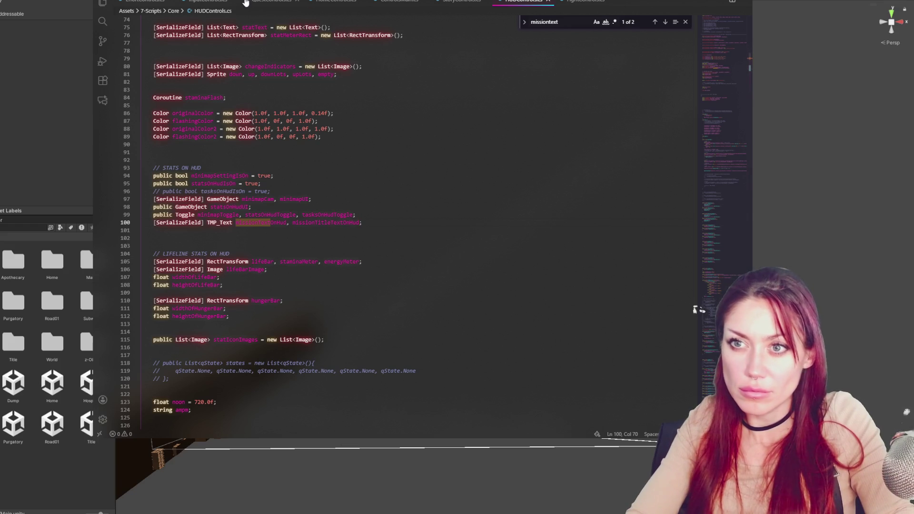
# Check where missionTextOnHud is used, then search QuestControls.cs for UpdateHUDTasks calls.
pyautogui.click(275, 223)
pyautogui.doubleClick(275, 223)
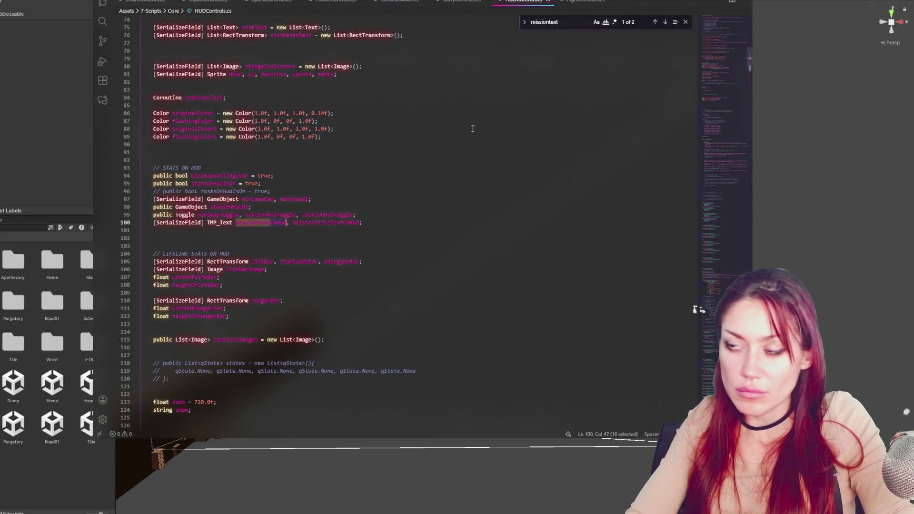
pyautogui.hotkey('ctrl', 'f')
pyautogui.press('Return')
pyautogui.doubleClick(211, 207)
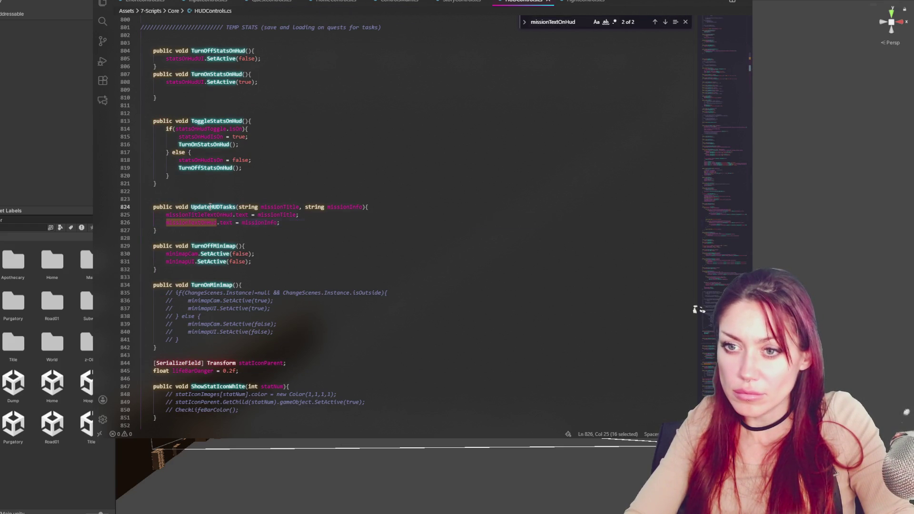
pyautogui.click(271, 1)
pyautogui.hotkey('ctrl', 'f')
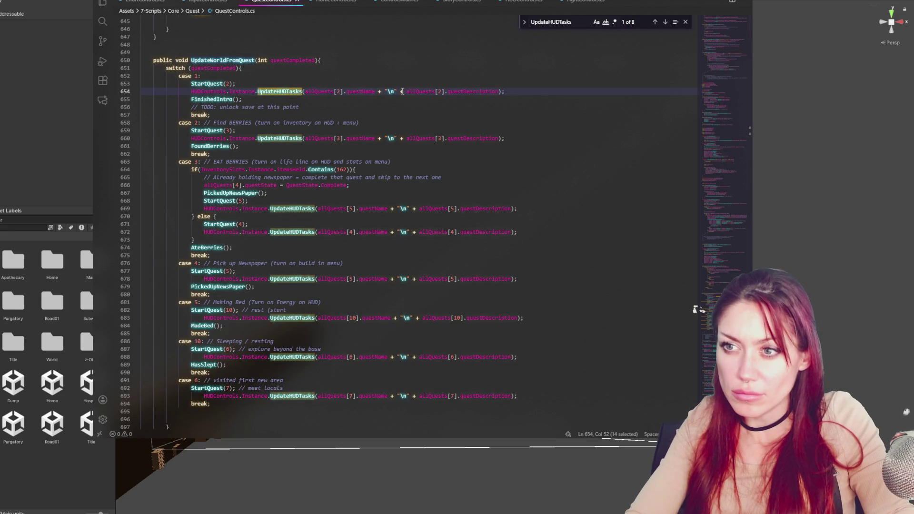
# Pass quest name and description as separate arguments and start a ShowNewTaskOnHUD method.
pyautogui.moveTo(404, 91); pyautogui.dragTo(375, 92)
pyautogui.press('BackSpace')
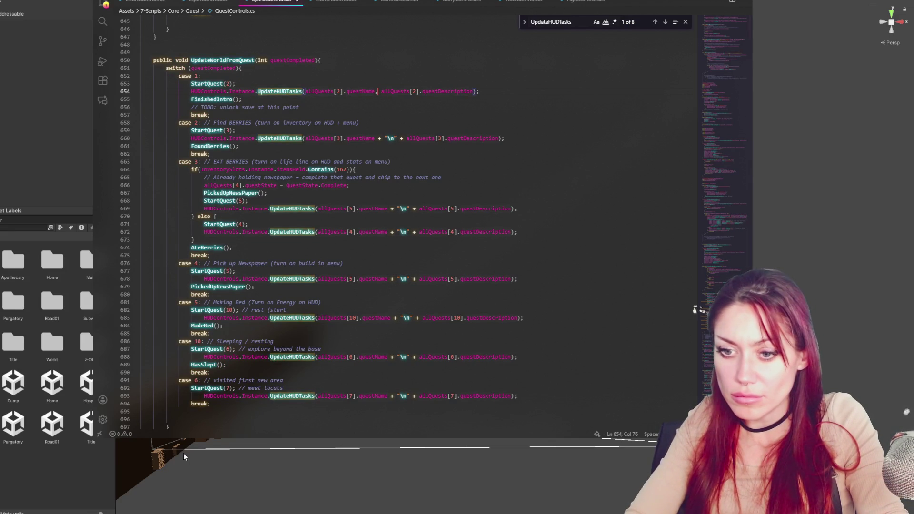
pyautogui.scroll(-3, 209, 390)
pyautogui.click(201, 354)
pyautogui.press('Return')
pyautogui.press('Return')
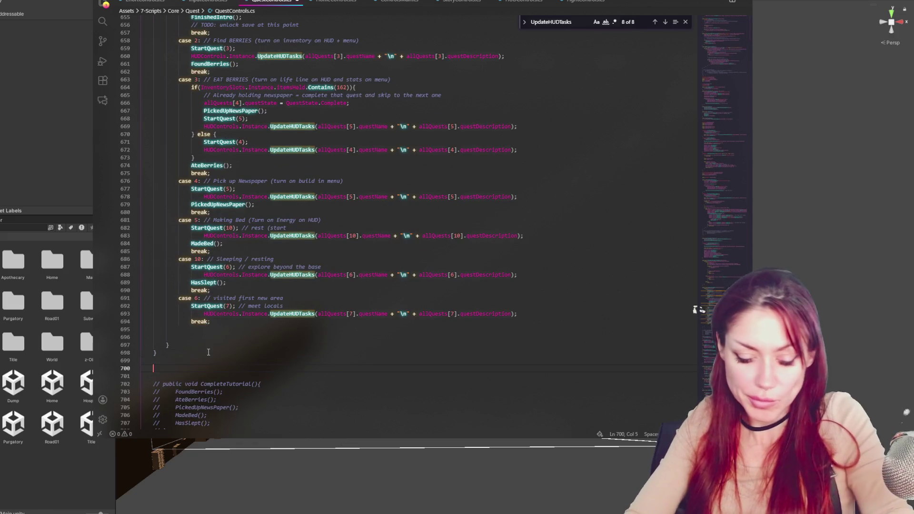
pyautogui.write('void Show')
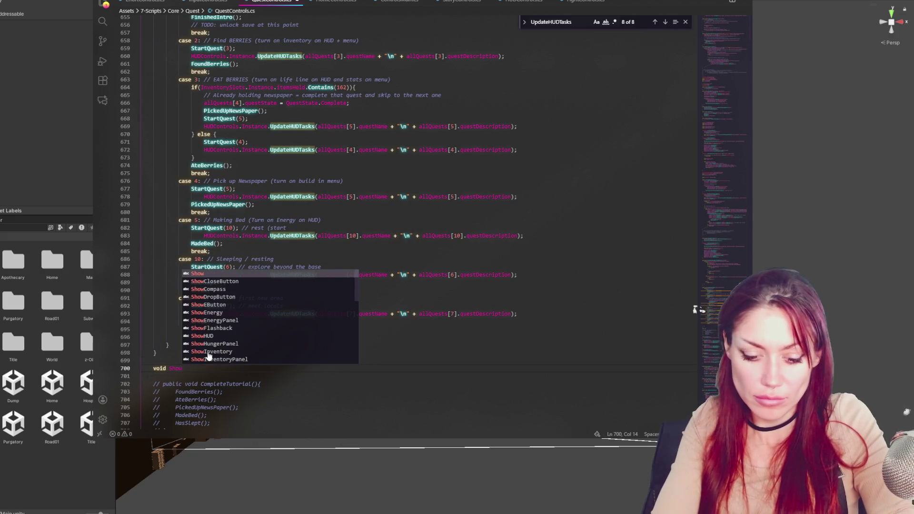
pyautogui.write('NewTasHud')
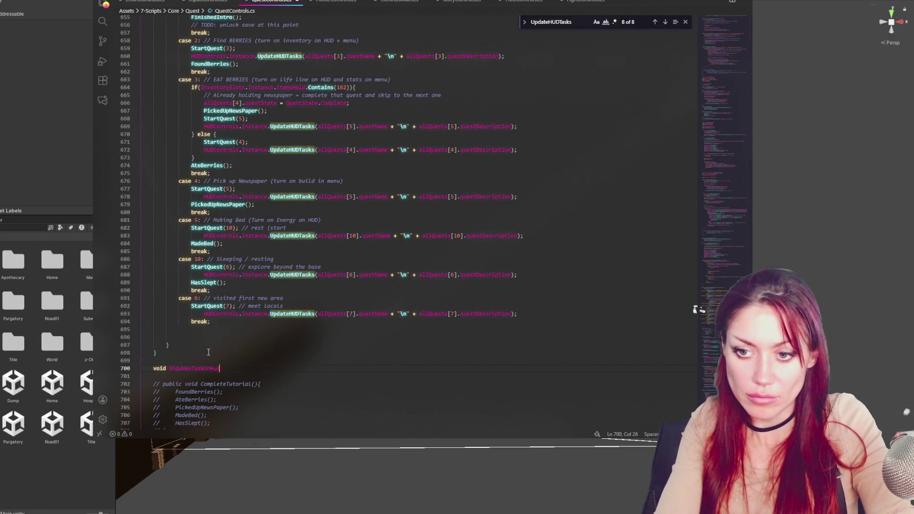
pyautogui.write('UD(){')
pyautogui.press('Return')
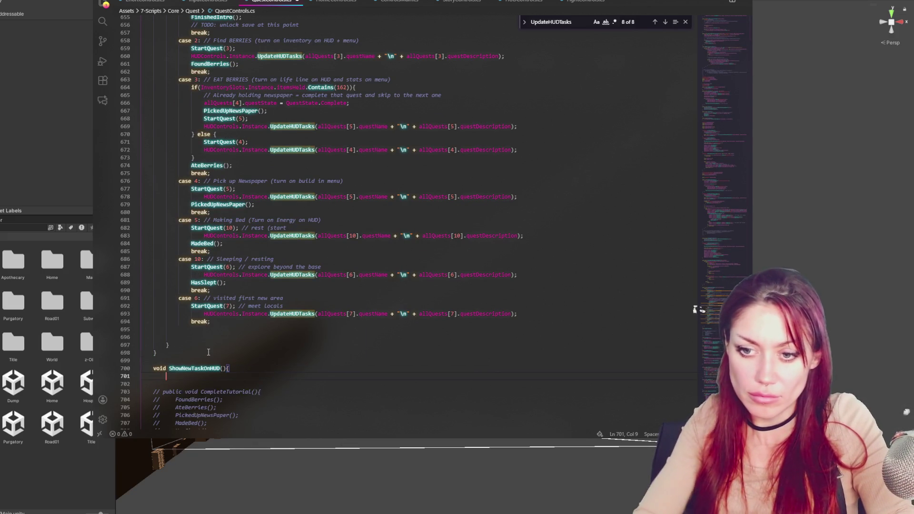
pyautogui.write('}')
# Move the first quest's UpdateHUDTasks call into ShowNewTaskOnHUD and add an int taskNum parameter.
pyautogui.scroll(3, 240, 215)
pyautogui.click(479, 71)
pyautogui.hotkey('shift', 'Up')
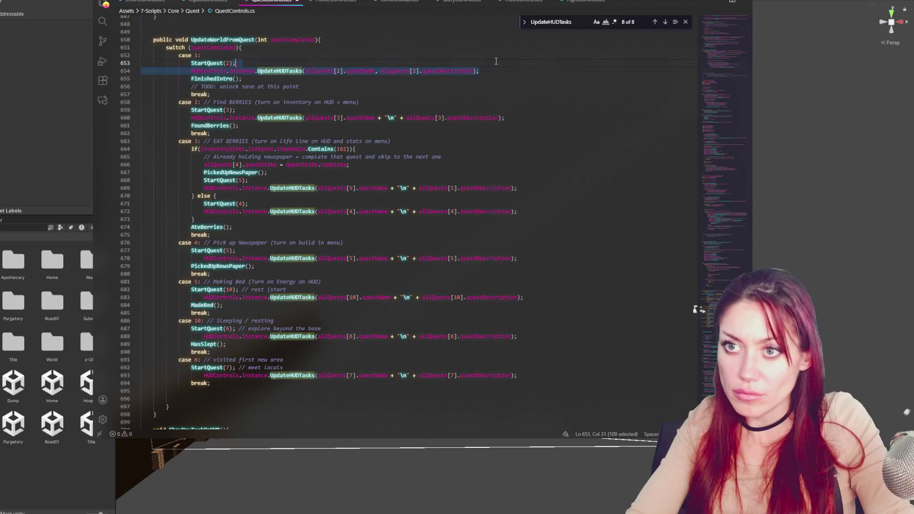
pyautogui.press('BackSpace')
pyautogui.scroll(-3, 223, 293)
pyautogui.click(233, 346)
pyautogui.hotkey('ctrl', 'v')
pyautogui.click(223, 341)
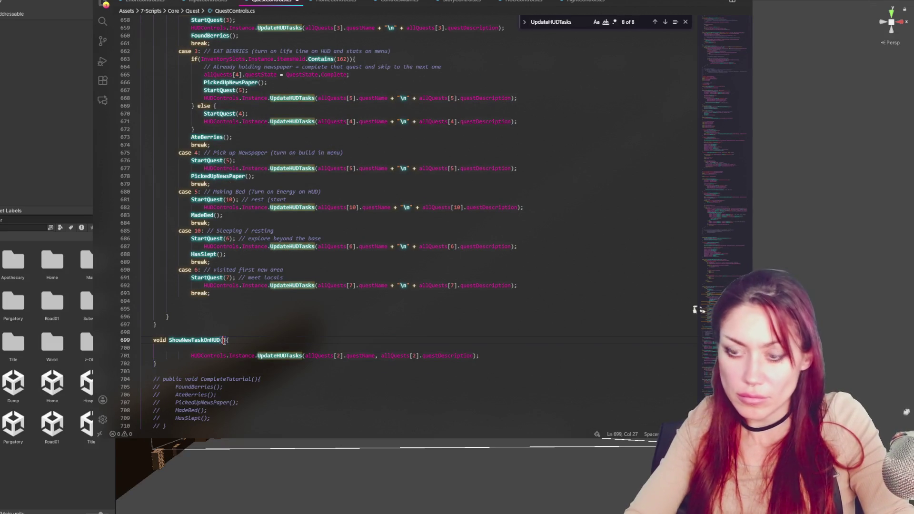
pyautogui.write('int ')
pyautogui.write('taskNum')
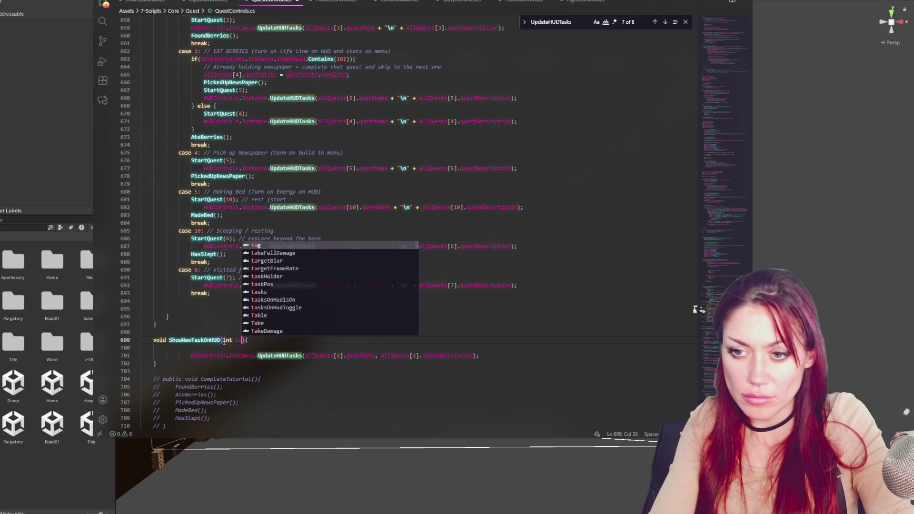
# Replace both quest indices in the moved call with taskNum.
pyautogui.doubleClick(246, 339)
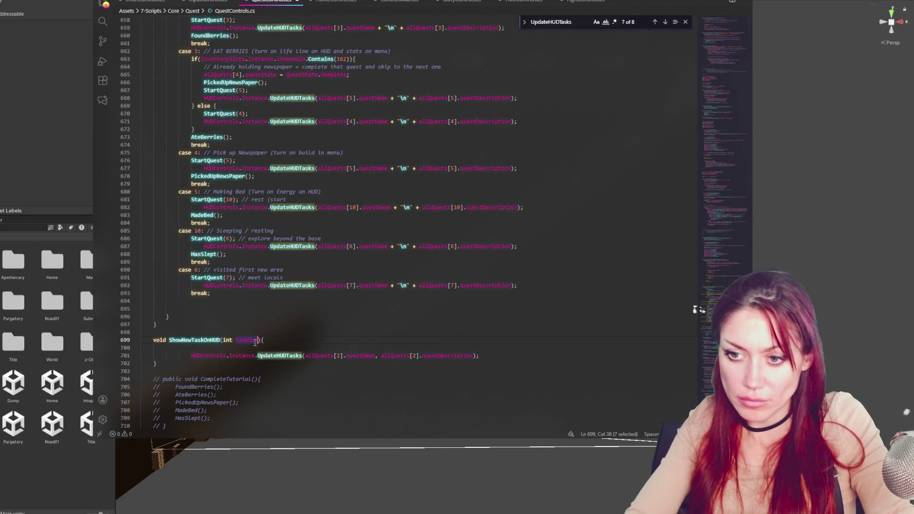
pyautogui.hotkey('ctrl', 'c')
pyautogui.doubleClick(337, 355)
pyautogui.hotkey('ctrl', 'v')
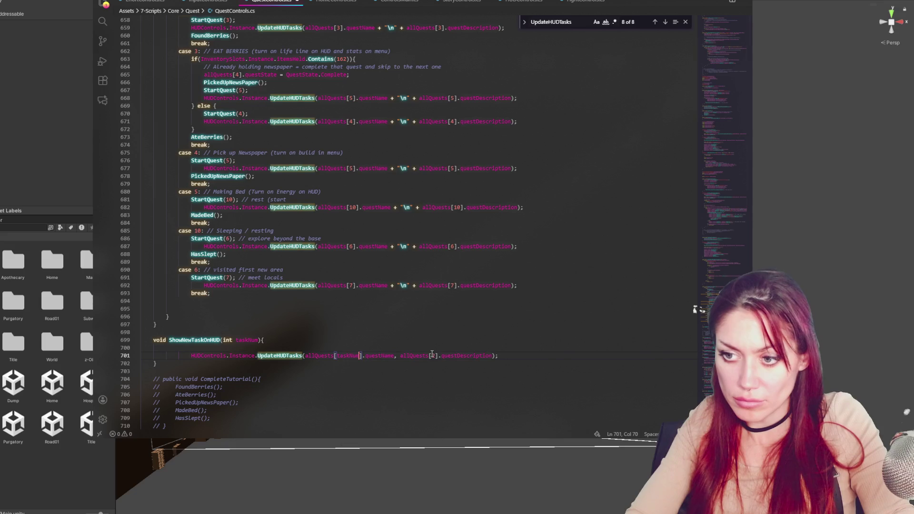
pyautogui.moveTo(432, 356); pyautogui.dragTo(435, 356)
pyautogui.hotkey('ctrl', 'v')
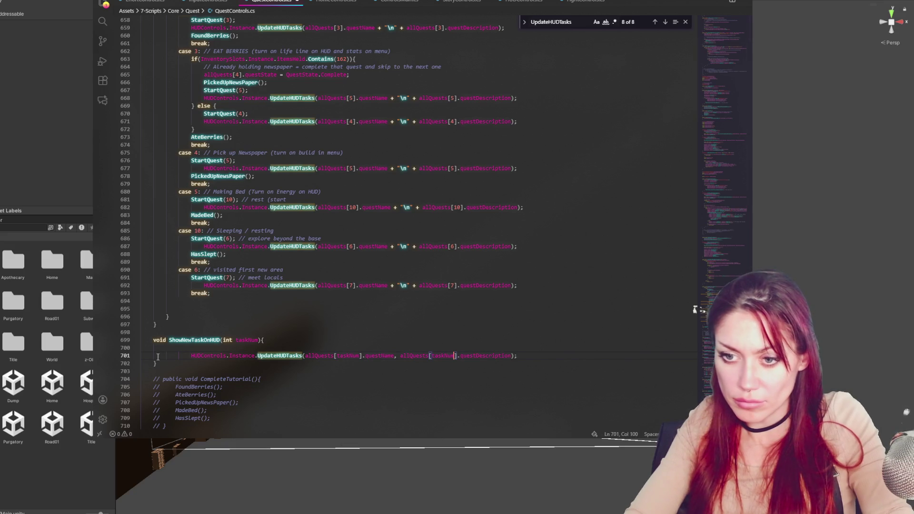
pyautogui.click(191, 356)
pyautogui.press('BackSpace')
pyautogui.press('BackSpace')
# Add the opening brace after the signature and copy the ShowNewTaskOnHUD name.
pyautogui.moveTo(276, 356); pyautogui.dragTo(270, 346)
pyautogui.click(280, 340)
pyautogui.write('{')
pyautogui.press('Delete')
pyautogui.doubleClick(188, 340)
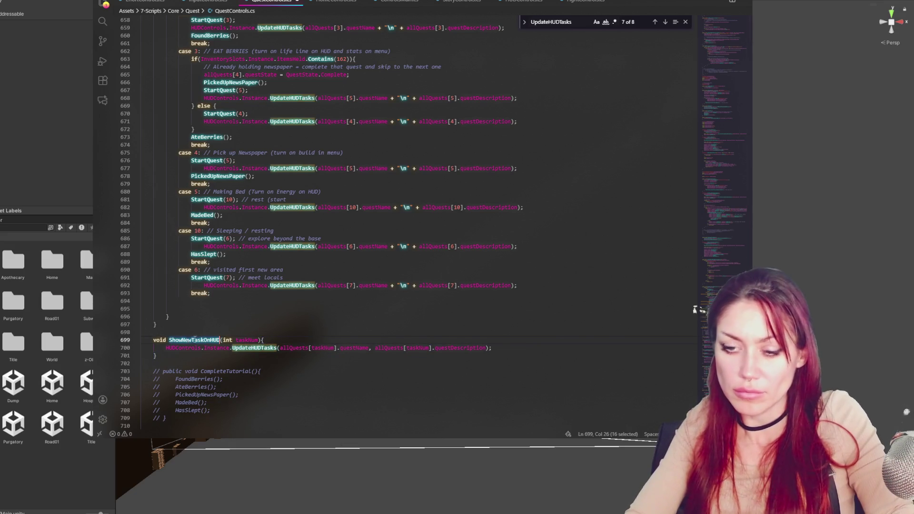
pyautogui.scroll(4, 354, 140)
pyautogui.moveTo(190, 130)
pyautogui.mouseDown()
pyautogui.moveTo(143, 130)
pyautogui.moveTo(501, 128)
pyautogui.mouseUp()
# Replace the HUD calls on lines 659, 668, 671, 677 with ShowNewTaskOnHUD(3), (5), (4), (5).
pyautogui.hotkey('ctrl', 'v')
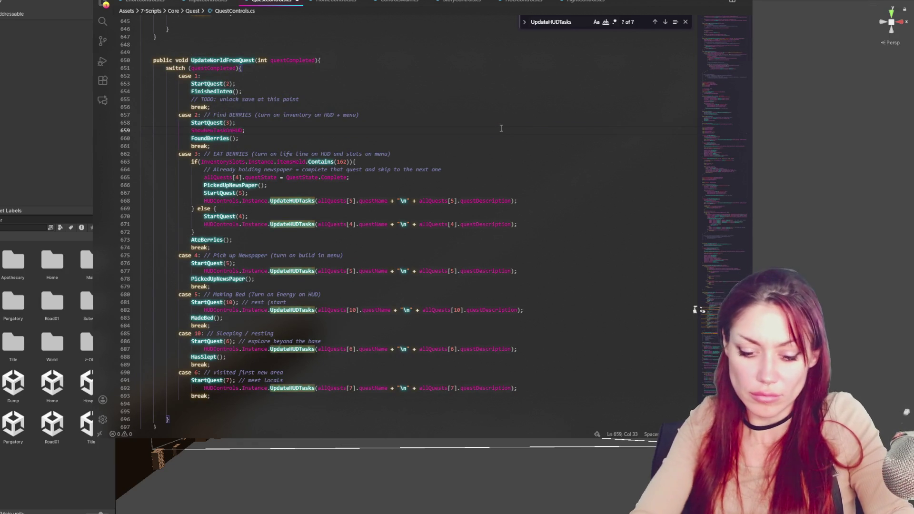
pyautogui.write('(3)')
pyautogui.moveTo(203, 200); pyautogui.dragTo(515, 200)
pyautogui.hotkey('ctrl', 'v')
pyautogui.write('(5)')
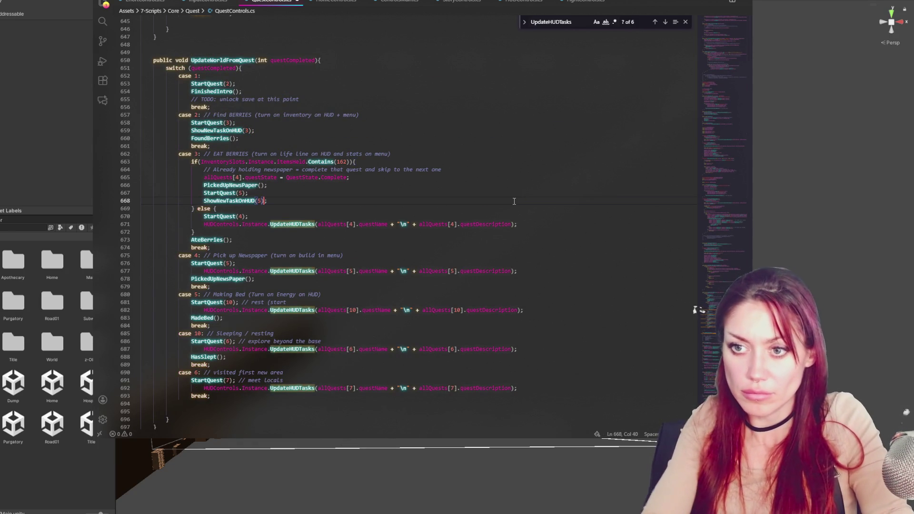
pyautogui.moveTo(203, 224); pyautogui.dragTo(515, 223)
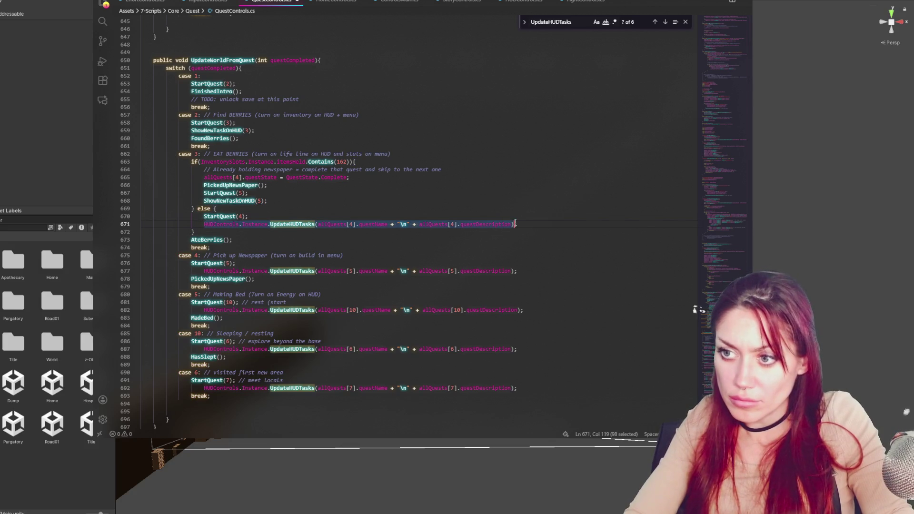
pyautogui.hotkey('ctrl', 'v')
pyautogui.write('(4)')
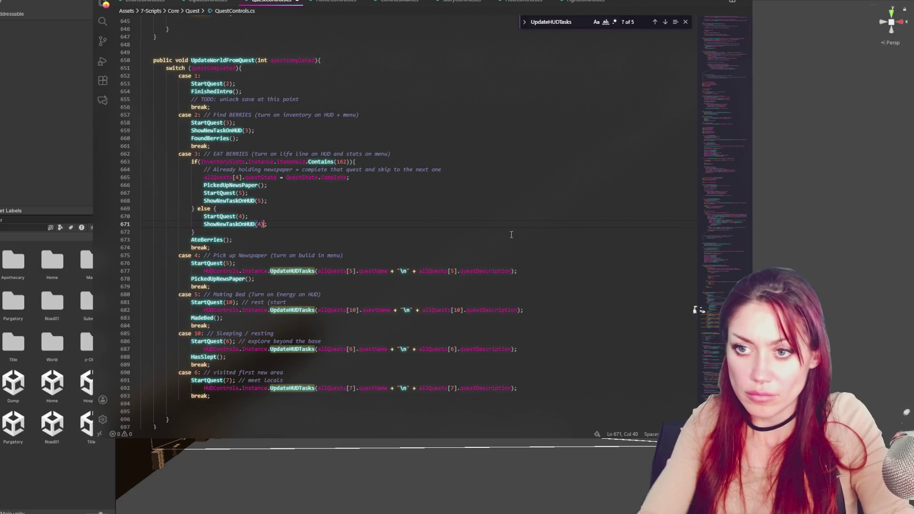
pyautogui.moveTo(191, 272); pyautogui.dragTo(514, 271)
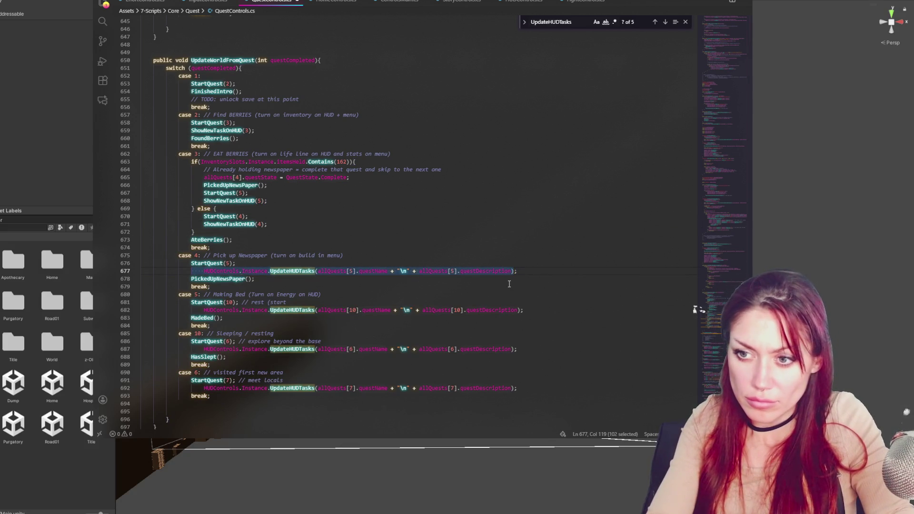
pyautogui.hotkey('ctrl', 'v')
pyautogui.write('(5)')
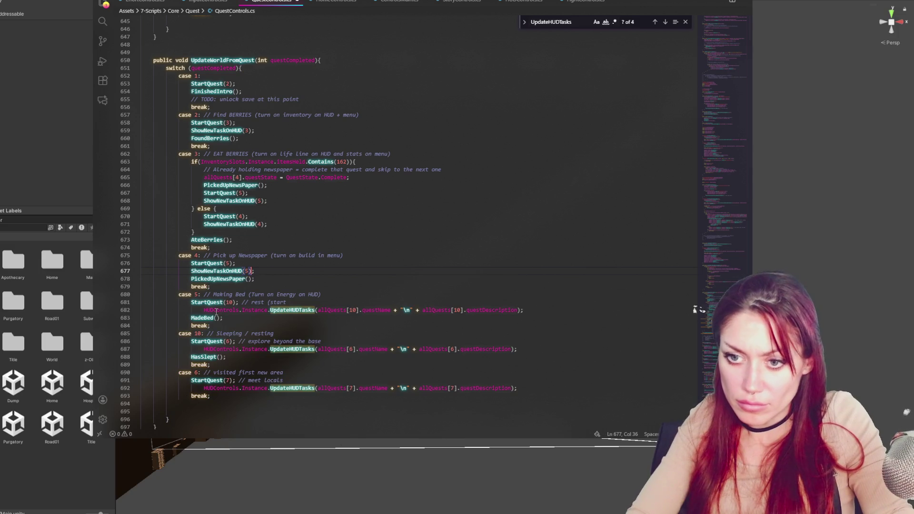
# Replace the HUD calls on lines 682, 687, 692 with ShowNewTaskOnHUD(10), (6), (7).
pyautogui.click(193, 312)
pyautogui.keyDown('shift'); pyautogui.click(521, 309); pyautogui.keyUp('shift')
pyautogui.hotkey('ctrl', 'v')
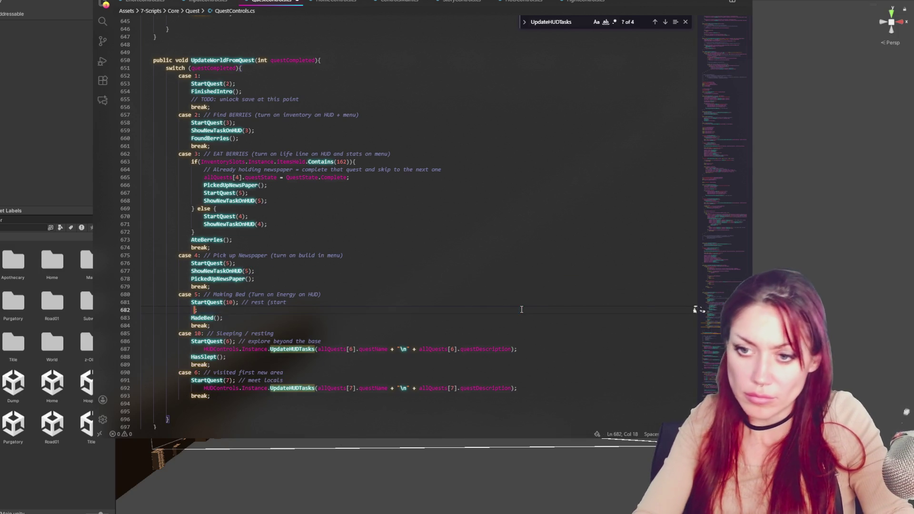
pyautogui.write('(10')
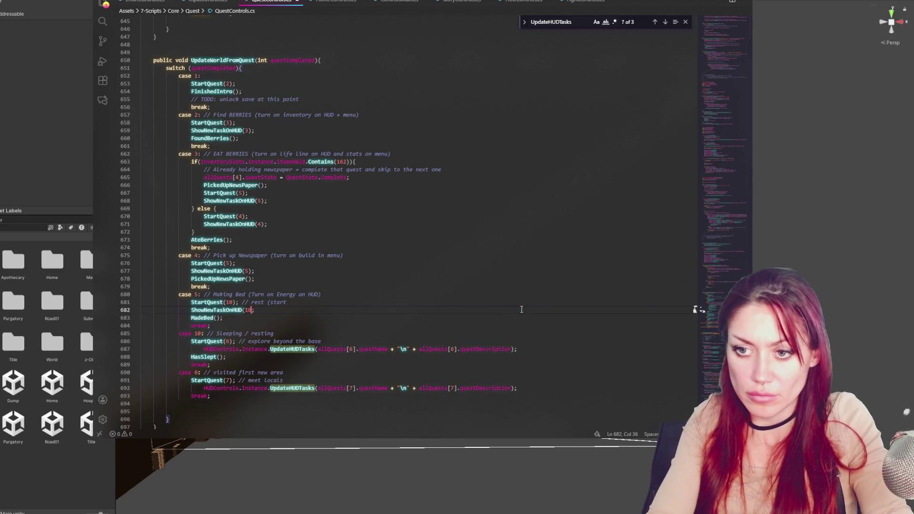
pyautogui.write(')')
pyautogui.moveTo(196, 348); pyautogui.dragTo(510, 349)
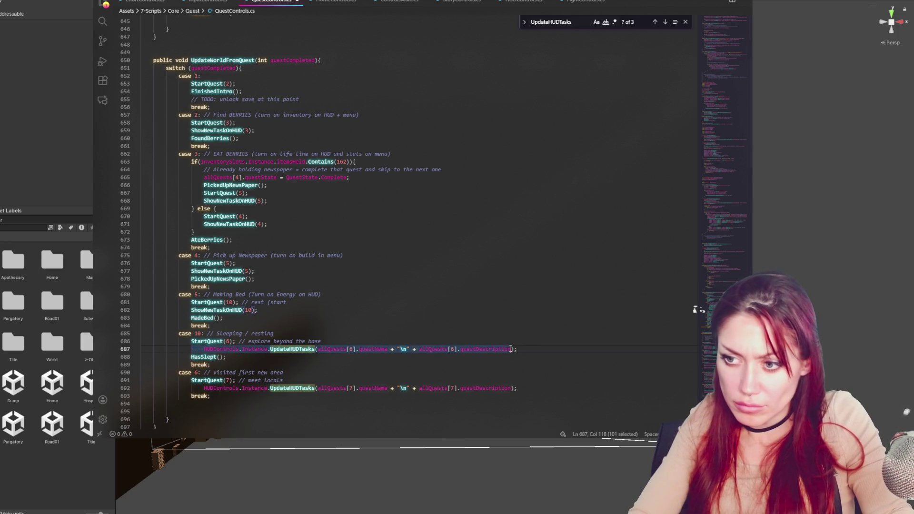
pyautogui.write('ShowNewTaskOnHUD(6')
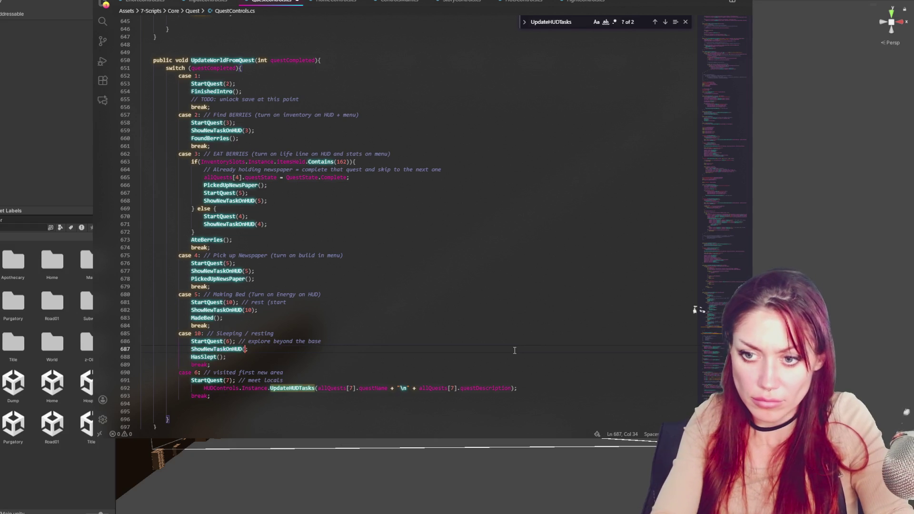
pyautogui.write(')')
pyautogui.moveTo(194, 387); pyautogui.dragTo(515, 388)
pyautogui.press('BackSpace')
pyautogui.write('ShowNewTaskOnHUD(7);')
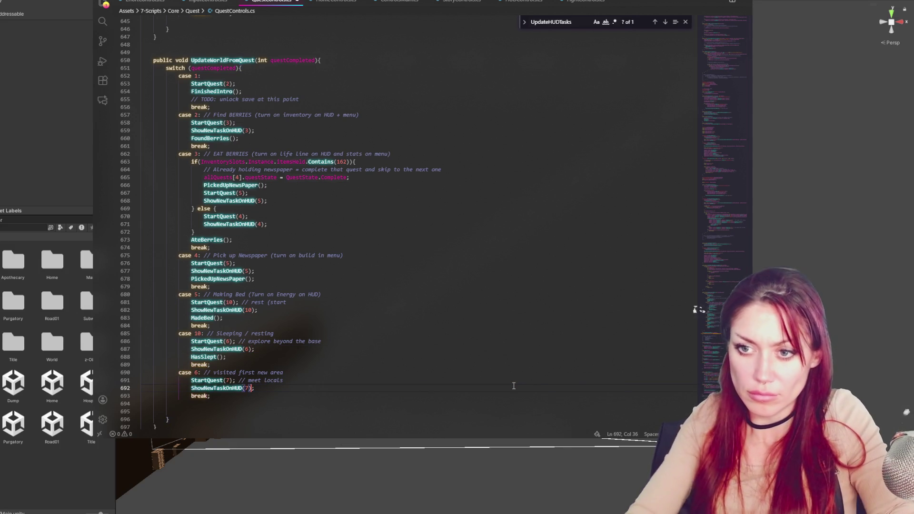
# Save QuestControls.cs and return to Unity so the scripts recompile.
pyautogui.hotkey('ctrl', 's')
pyautogui.click(242, 200)
pyautogui.scroll(-5, 398, 184)
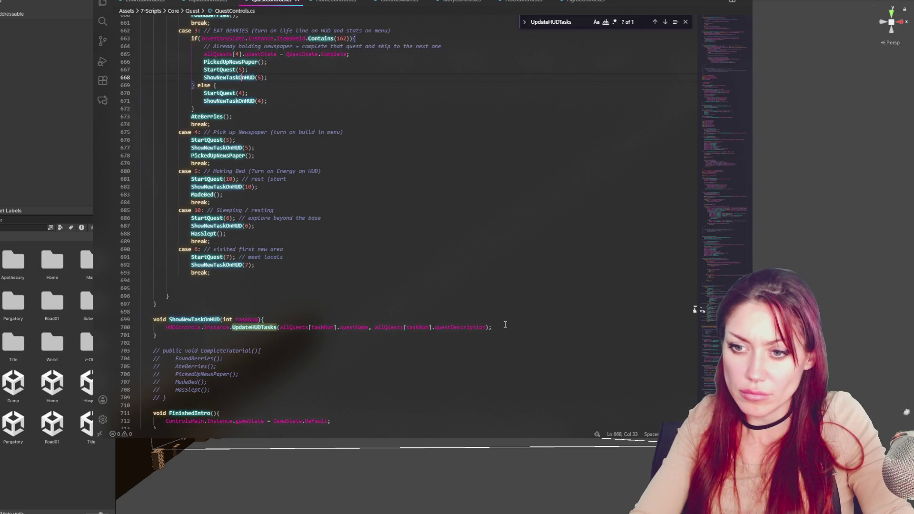
pyautogui.click(478, 312)
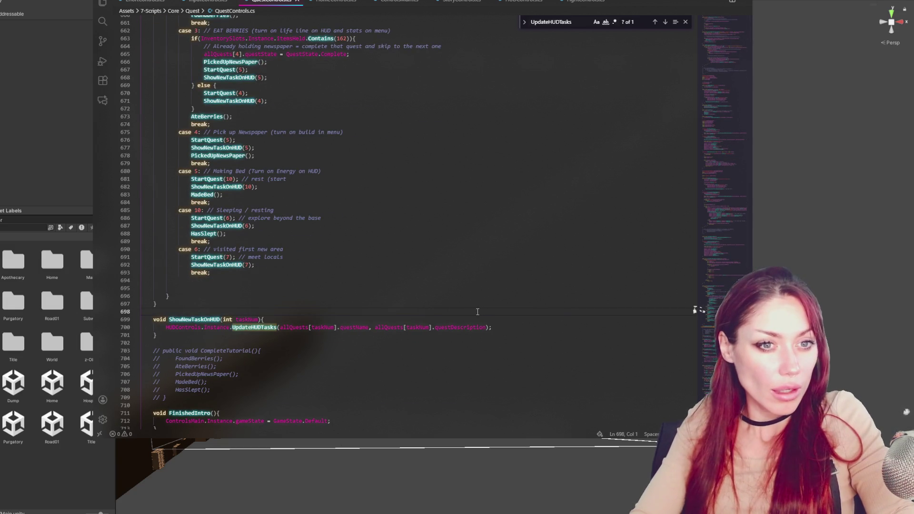
pyautogui.click(55, 69)
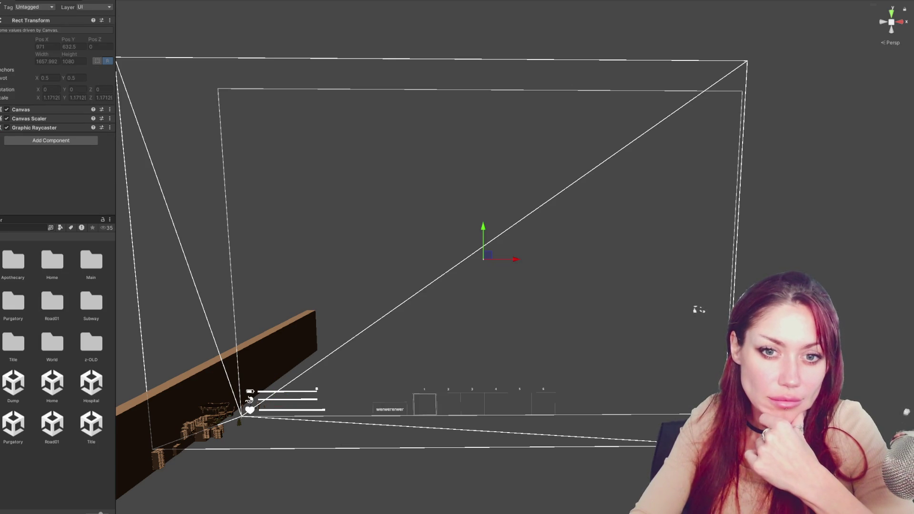
# Give the HUD quest text box the placeholder text 'sdfsdfsdsdfsdf'.
pyautogui.click(483, 231)
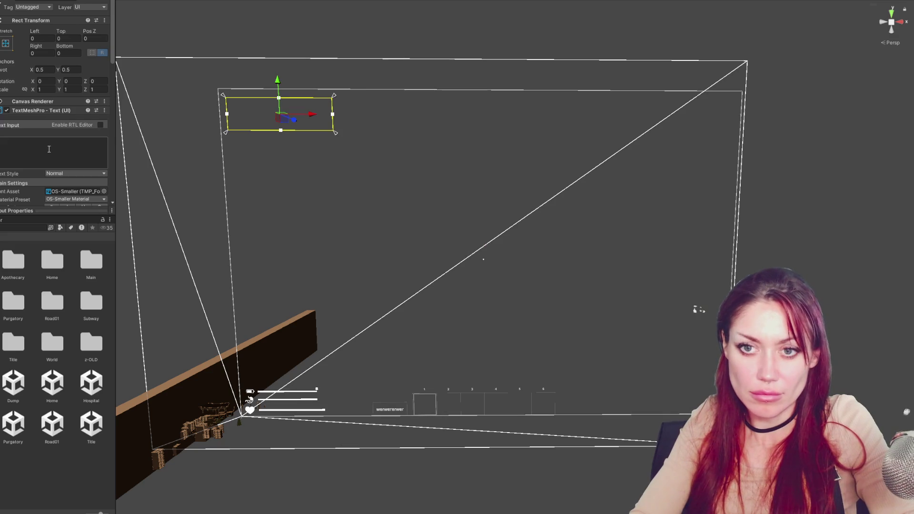
pyautogui.click(39, 145)
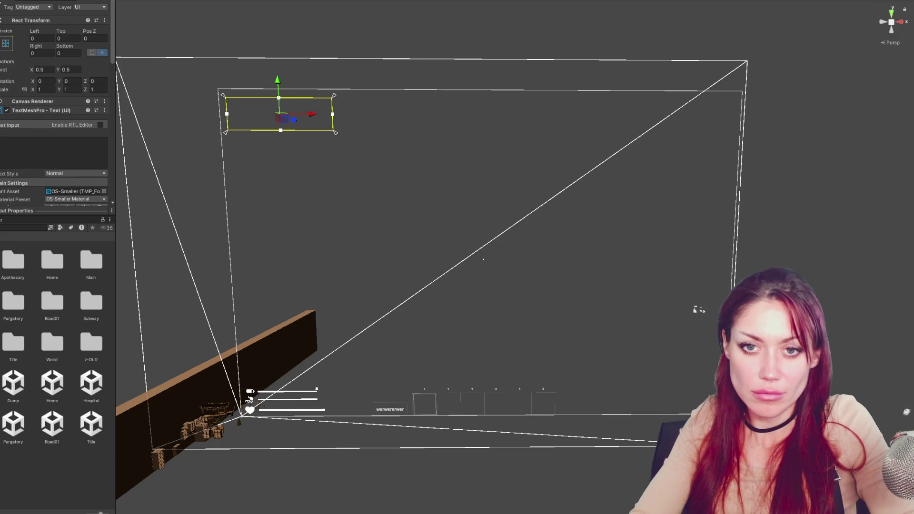
pyautogui.write('sdfsdfsdfsdf')
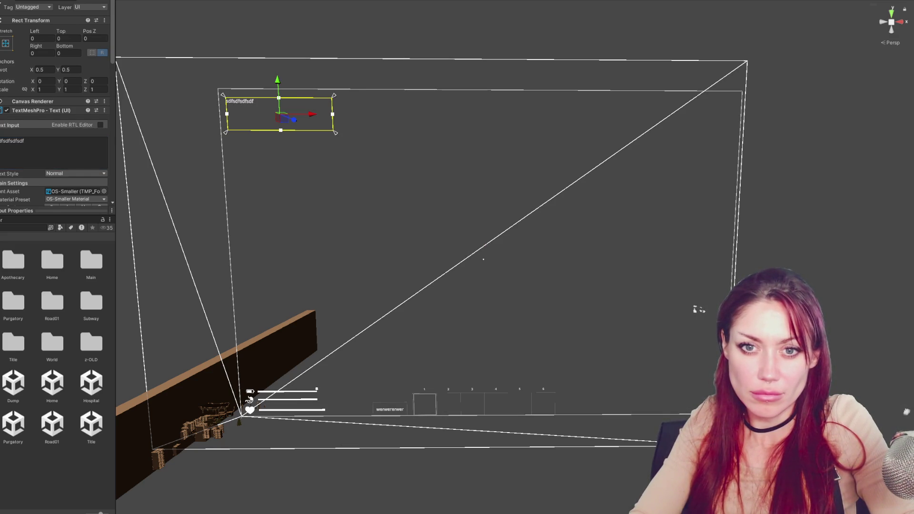
pyautogui.click(40, 145)
pyautogui.write('sdfsdfsdsdfsdf')
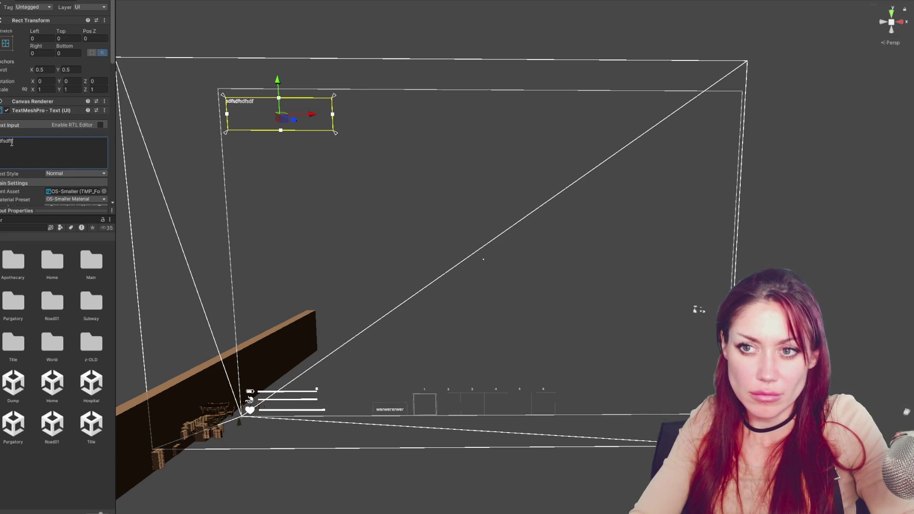
pyautogui.press('Escape')
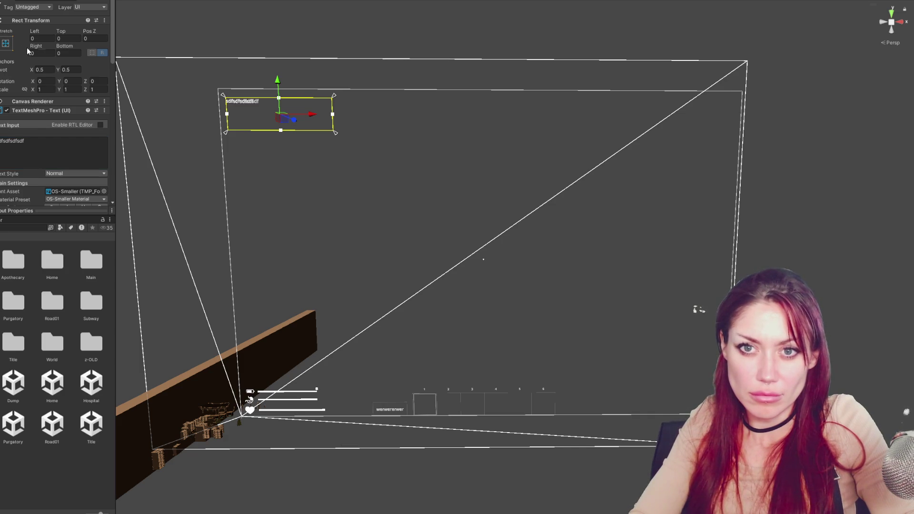
# Anchor the text box to stretch across the top, at Pos Y -50 and height about 50.
pyautogui.click(7, 45)
pyautogui.click(94, 107)
pyautogui.click(58, 46)
pyautogui.moveTo(58, 46); pyautogui.dragTo(56, 129)
pyautogui.click(6, 43)
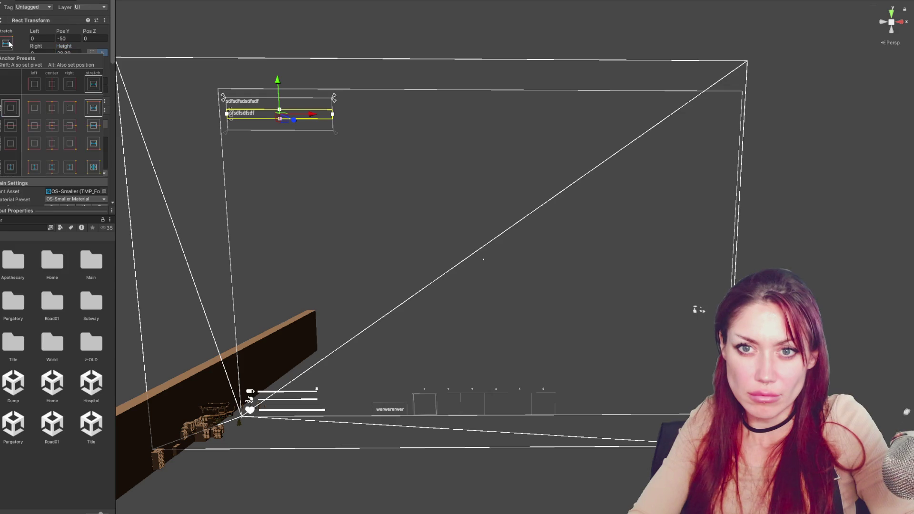
pyautogui.keyDown('alt'); pyautogui.click(52, 107); pyautogui.keyUp('alt')
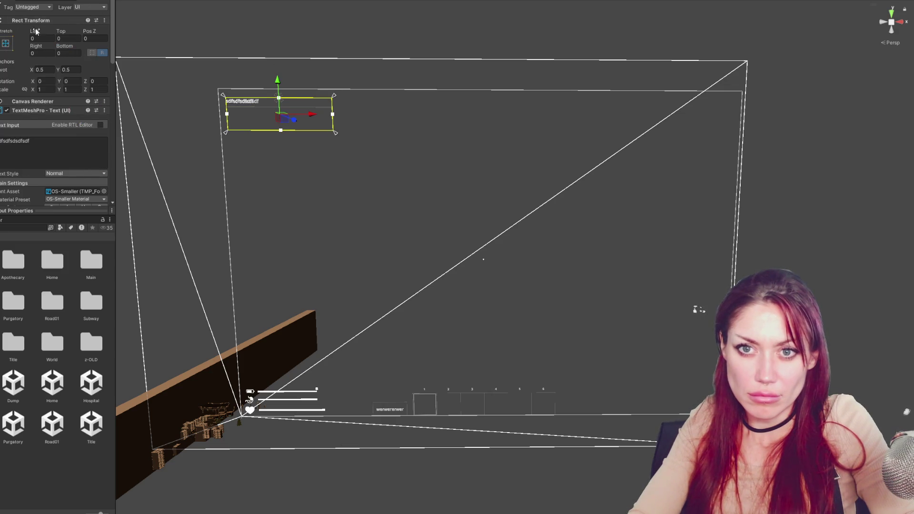
pyautogui.keyDown('alt'); pyautogui.click(94, 168); pyautogui.keyUp('alt')
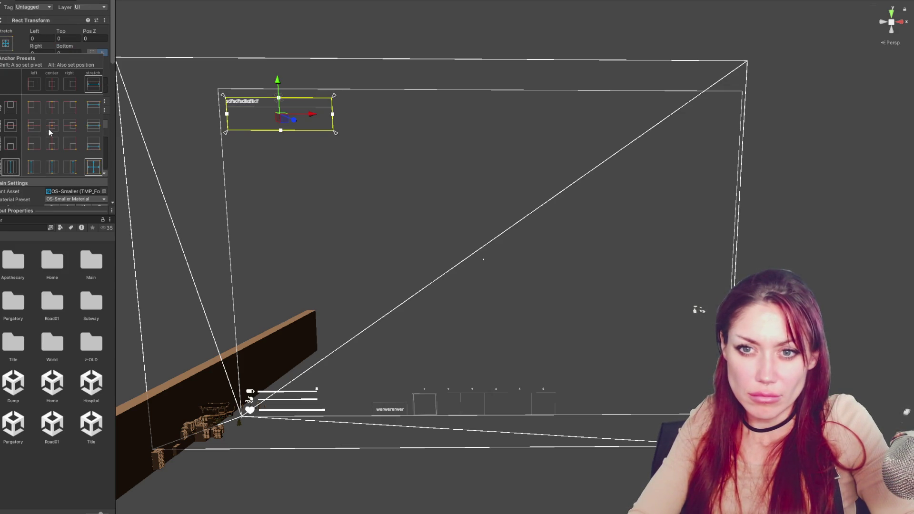
pyautogui.keyDown('alt'); pyautogui.click(94, 107); pyautogui.keyUp('alt')
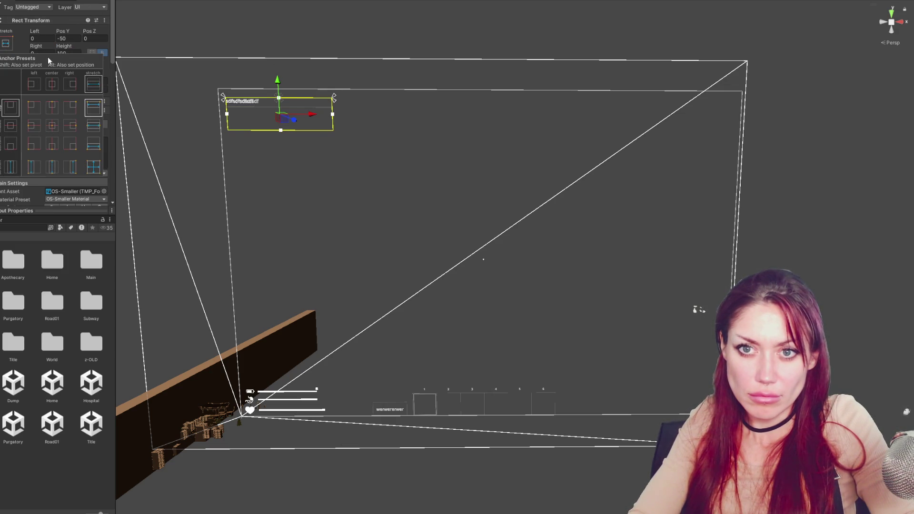
pyautogui.moveTo(63, 45); pyautogui.dragTo(52, 46)
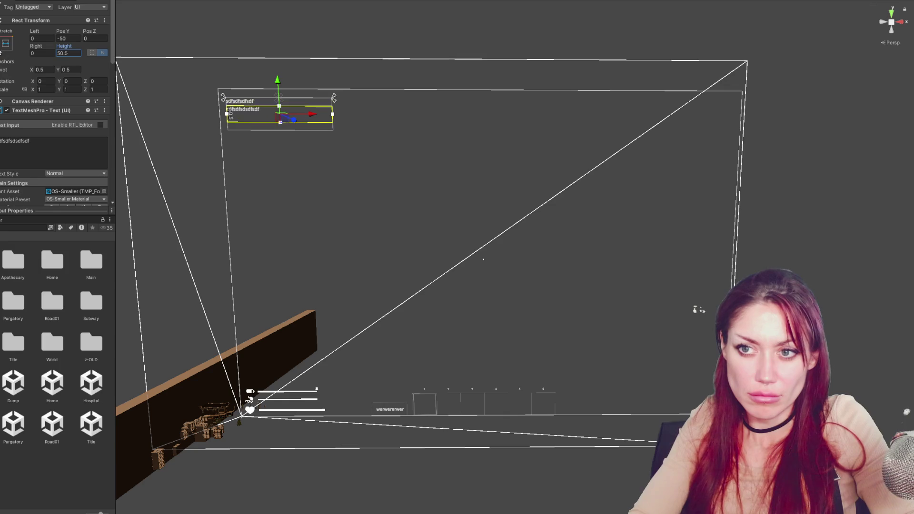
# Select the quest title text box and set its height to 75.
pyautogui.click(6, 42)
pyautogui.click(281, 157)
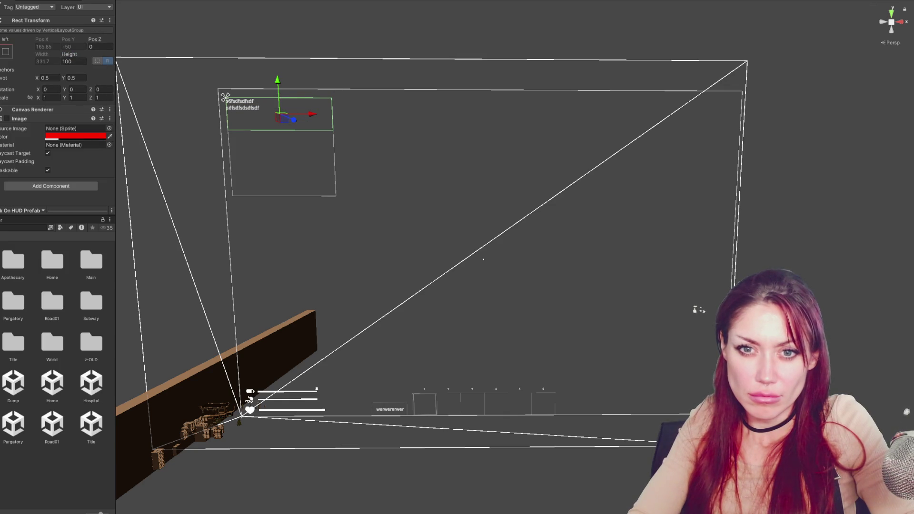
pyautogui.click(226, 100)
pyautogui.doubleClick(68, 53)
pyautogui.write('30')
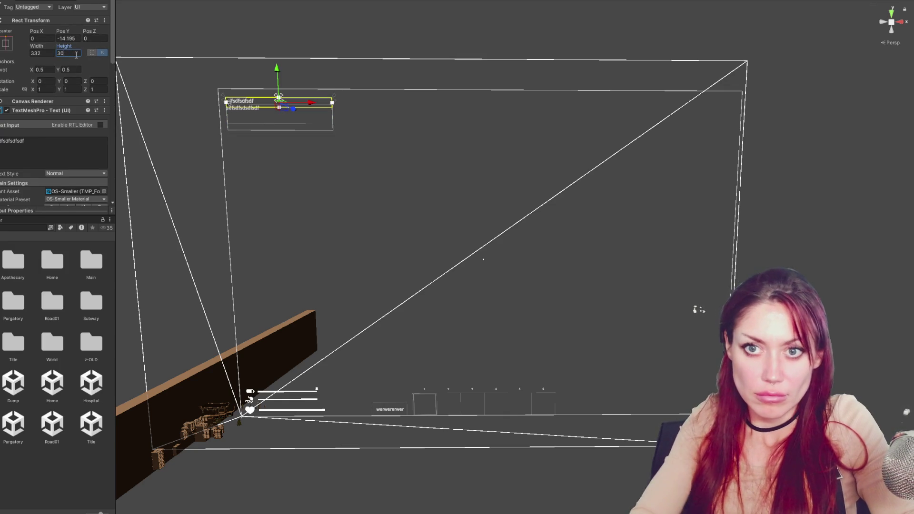
pyautogui.press('BackSpace')
pyautogui.press('BackSpace')
pyautogui.write('25')
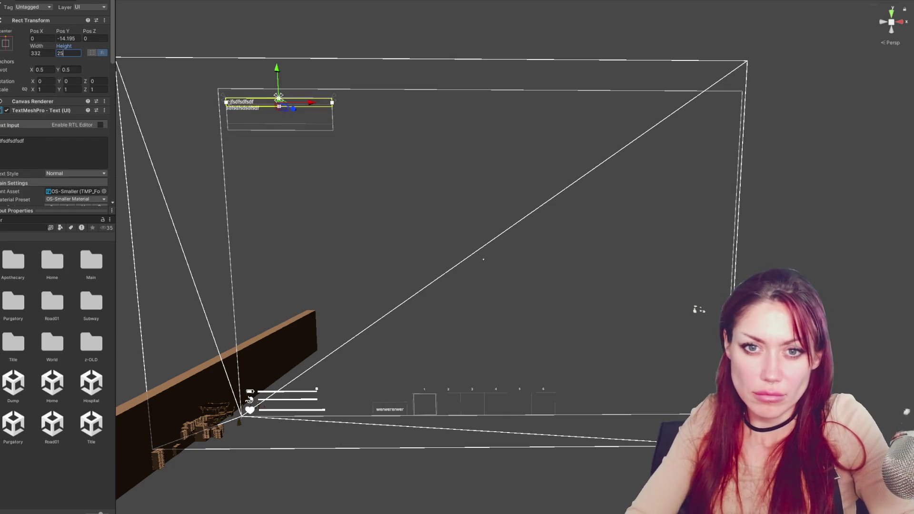
pyautogui.hotkey('ctrl', 'z')
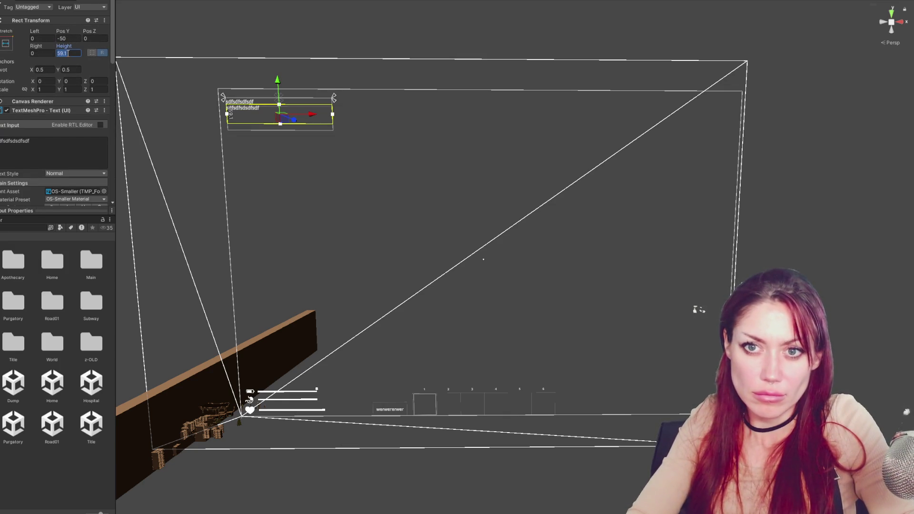
pyautogui.write('75')
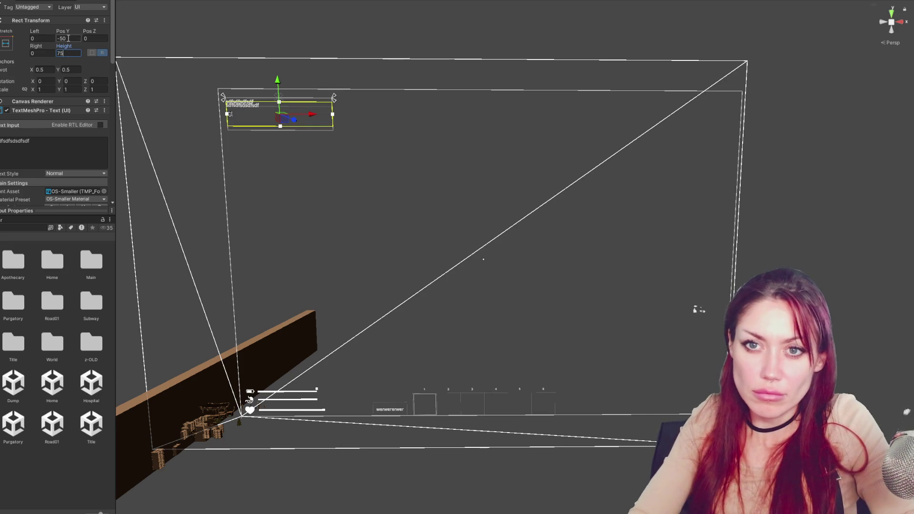
# Centre-anchor the title text and set its font style to small caps.
pyautogui.click(6, 43)
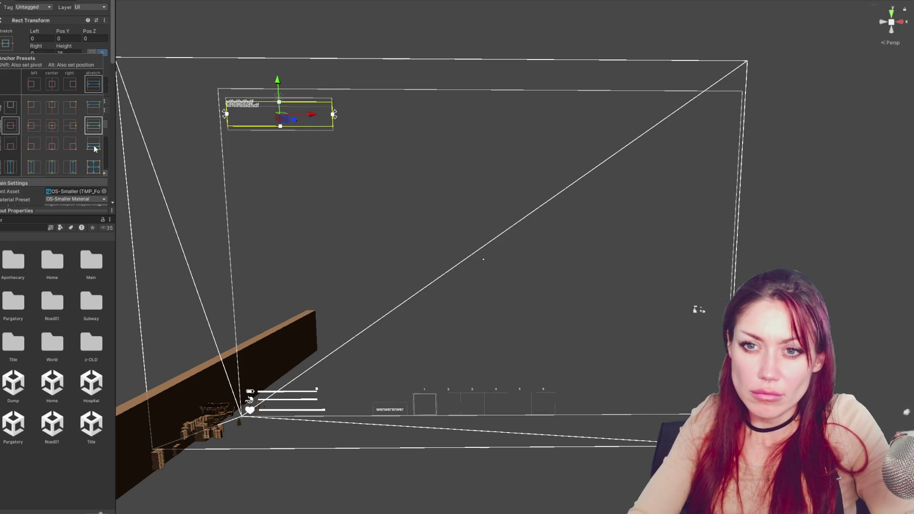
pyautogui.click(52, 125)
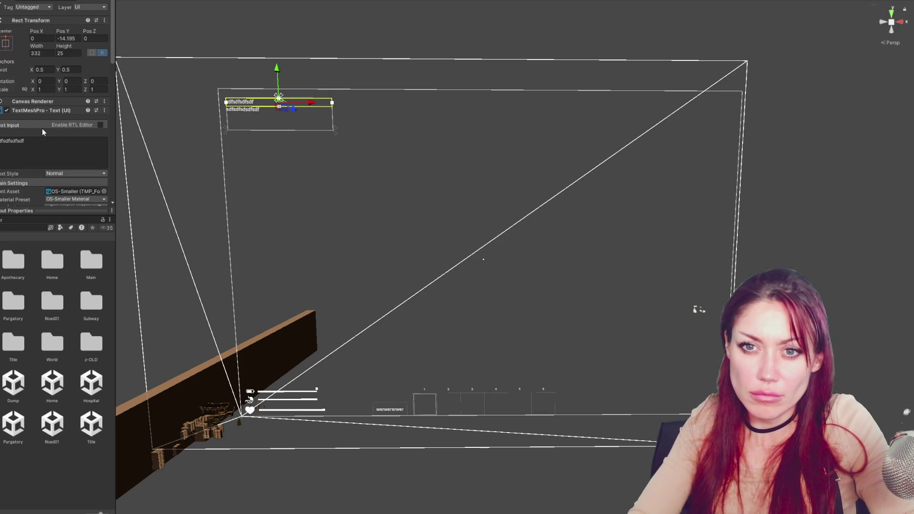
pyautogui.scroll(-3, 52, 125)
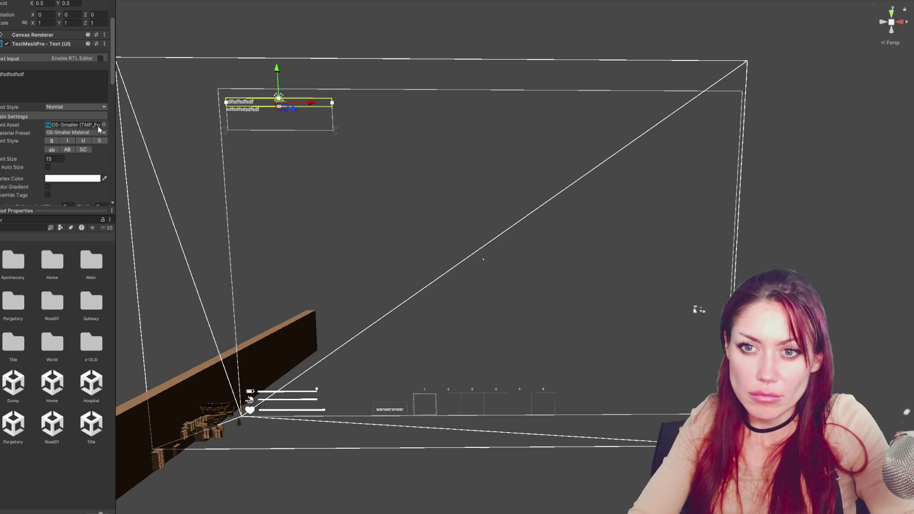
pyautogui.click(68, 149)
pyautogui.click(83, 150)
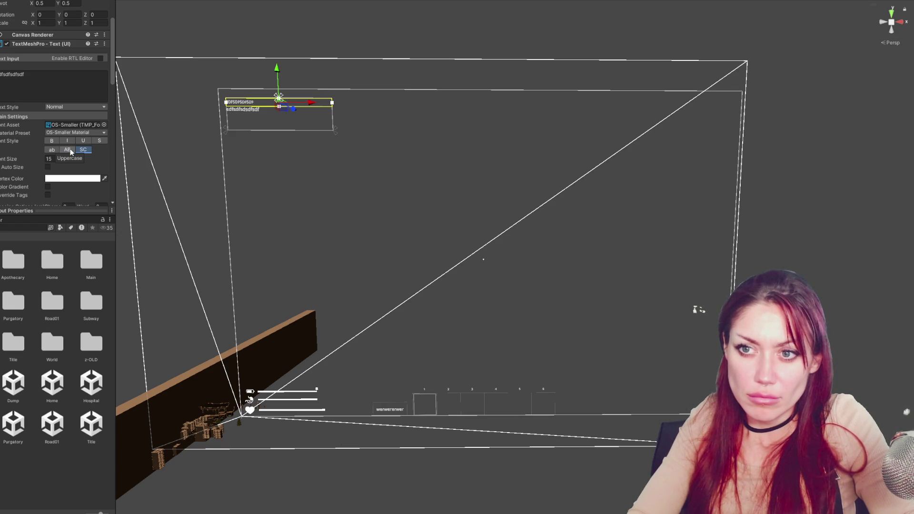
pyautogui.click(70, 149)
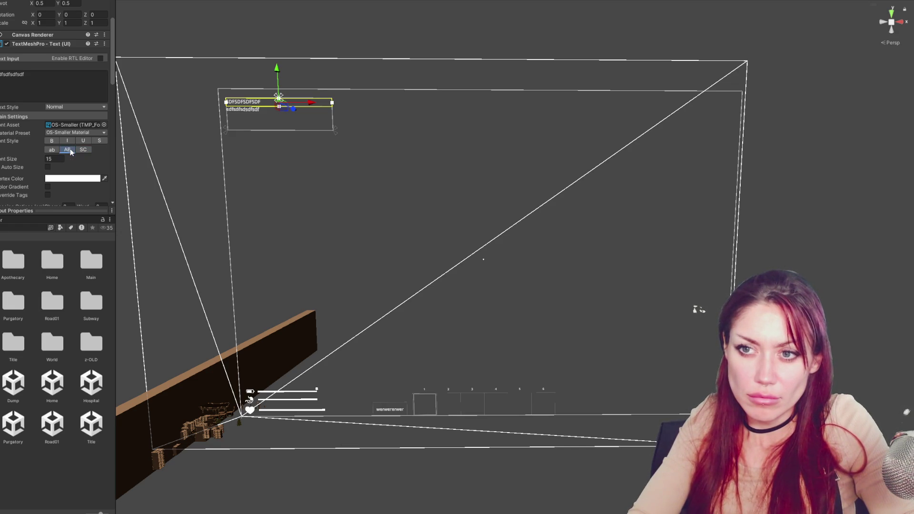
pyautogui.click(83, 150)
pyautogui.click(56, 141)
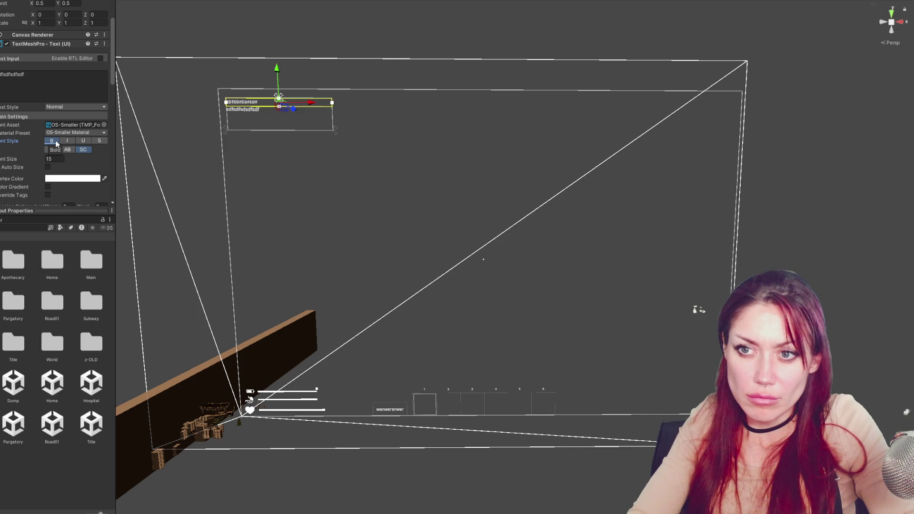
pyautogui.click(51, 141)
pyautogui.click(67, 150)
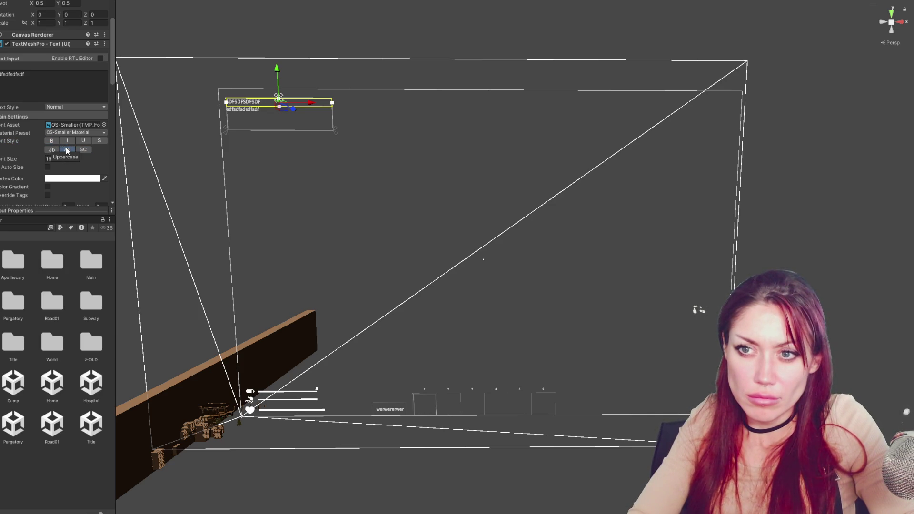
pyautogui.click(88, 149)
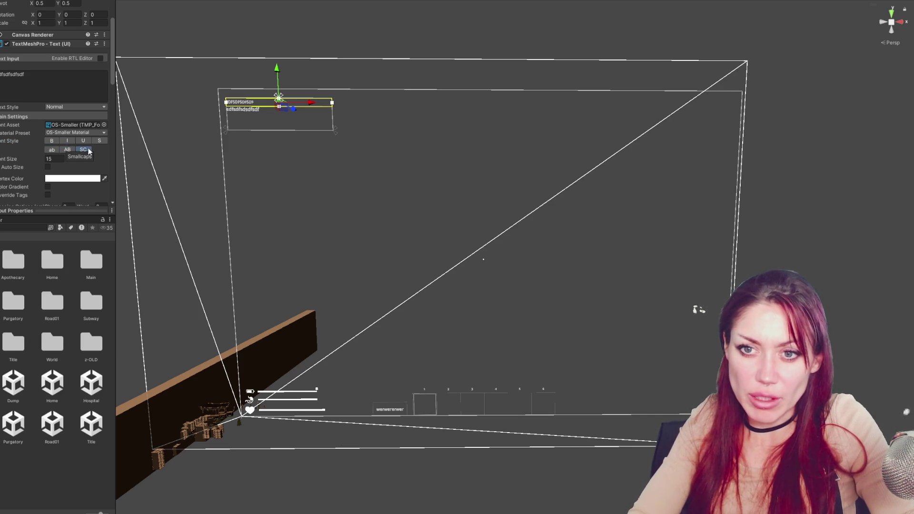
# Select the larger description text box and clear the placeholder text.
pyautogui.scroll(3, 48, 71)
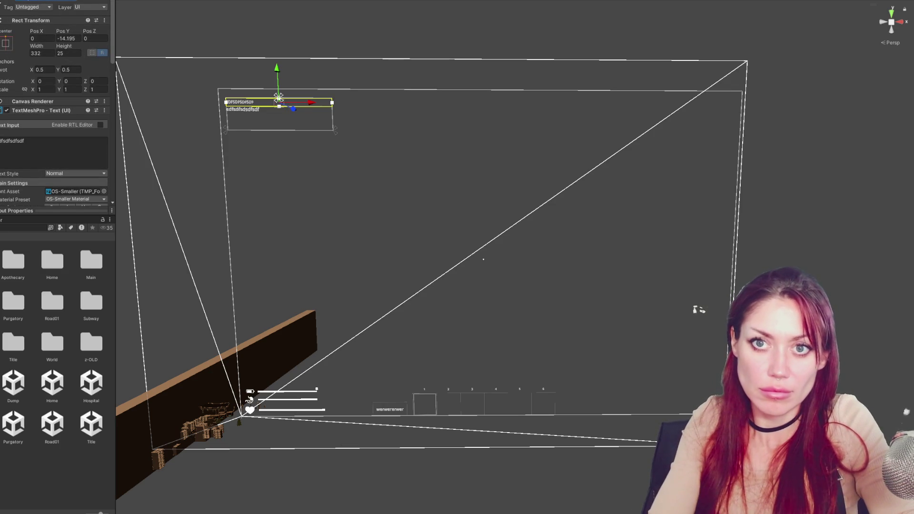
pyautogui.click(281, 119)
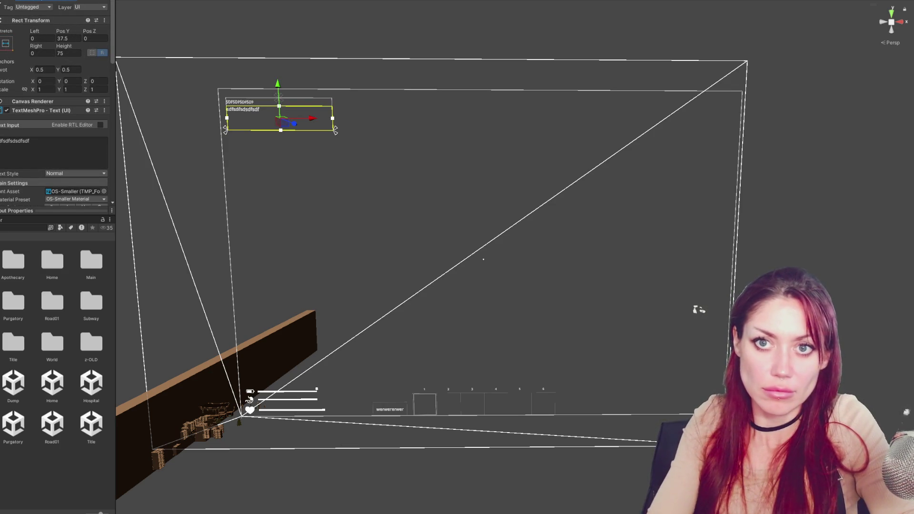
pyautogui.hotkey('ctrl', 'z')
pyautogui.hotkey('ctrl', 'z')
pyautogui.hotkey('ctrl', 'z')
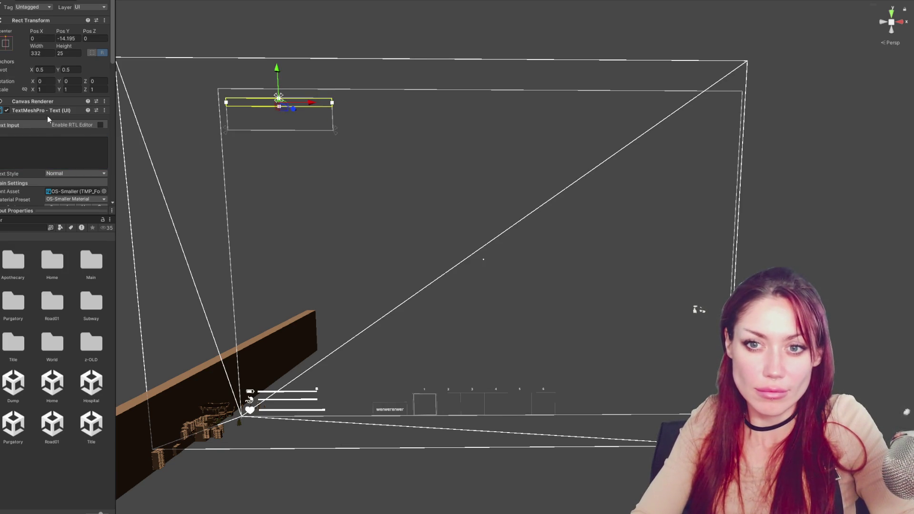
pyautogui.hotkey('ctrl', 'z')
pyautogui.scroll(-15, 34, 95)
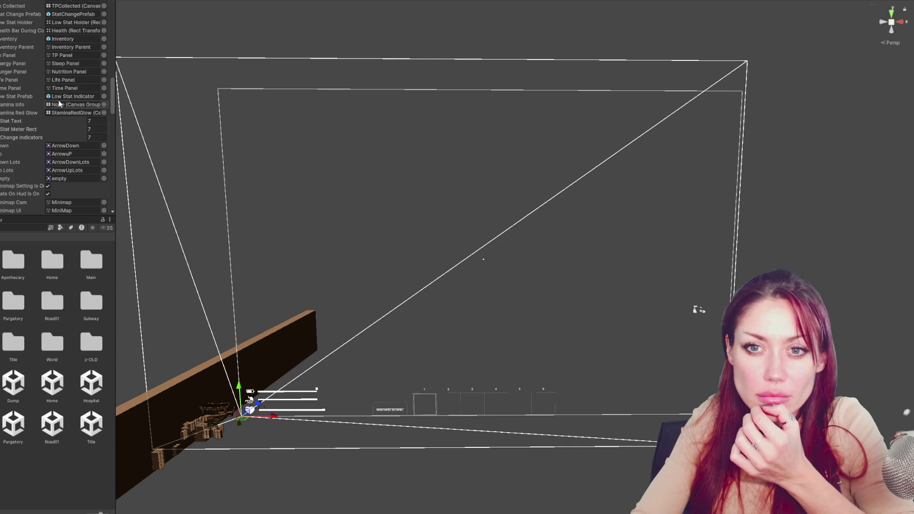
# Assign the Task Desc text object to the HUD Controls' Mission Title Text field.
pyautogui.scroll(-5, 57, 102)
pyautogui.scroll(-3, 58, 107)
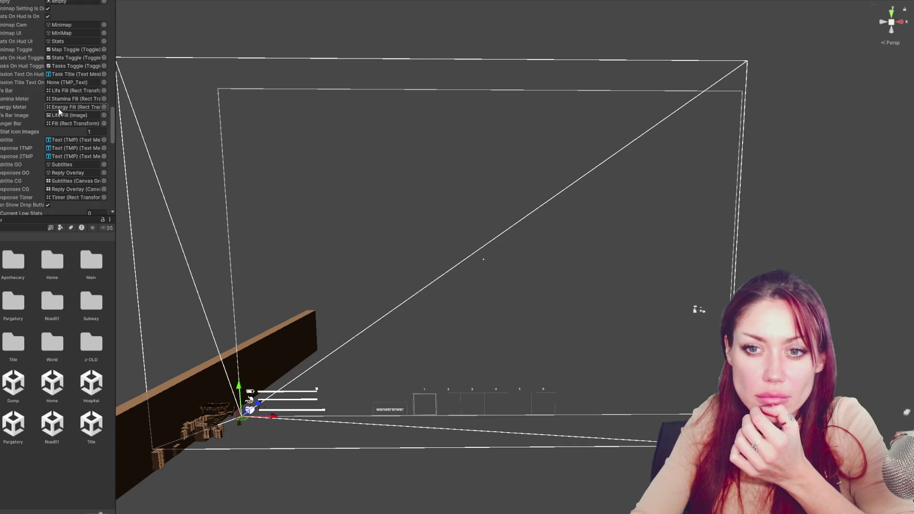
pyautogui.scroll(-6, 58, 107)
pyautogui.scroll(6, 58, 107)
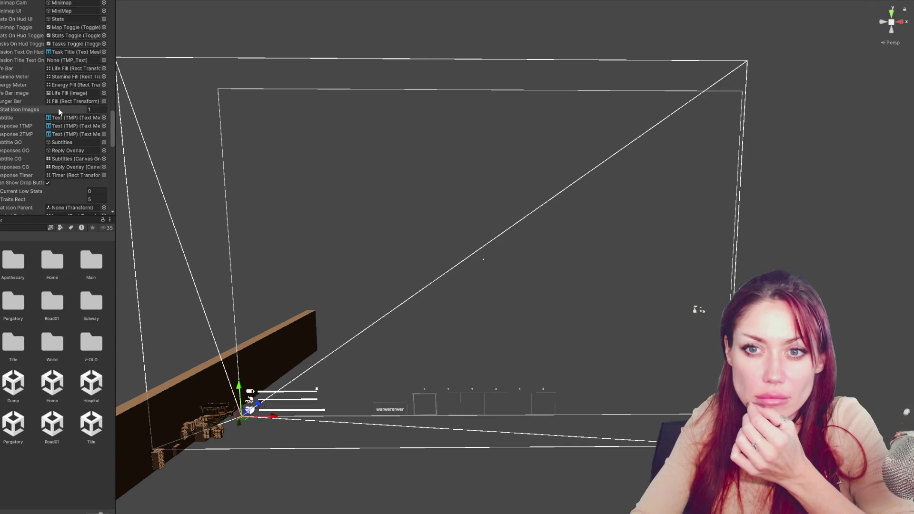
pyautogui.click(65, 51)
pyautogui.moveTo(64, 51)
pyautogui.mouseDown()
pyautogui.moveTo(63, 67)
pyautogui.moveTo(67, 60)
pyautogui.mouseUp()
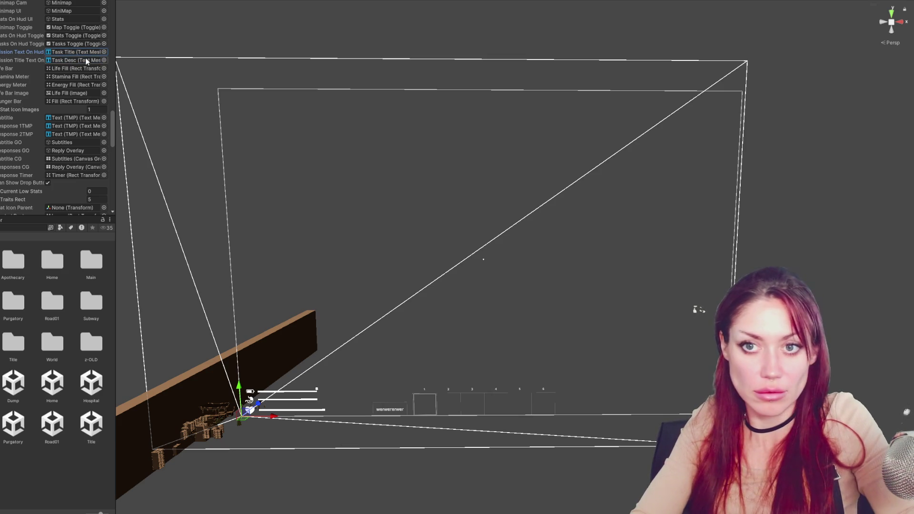
pyautogui.hotkey('alt', 'Tab')
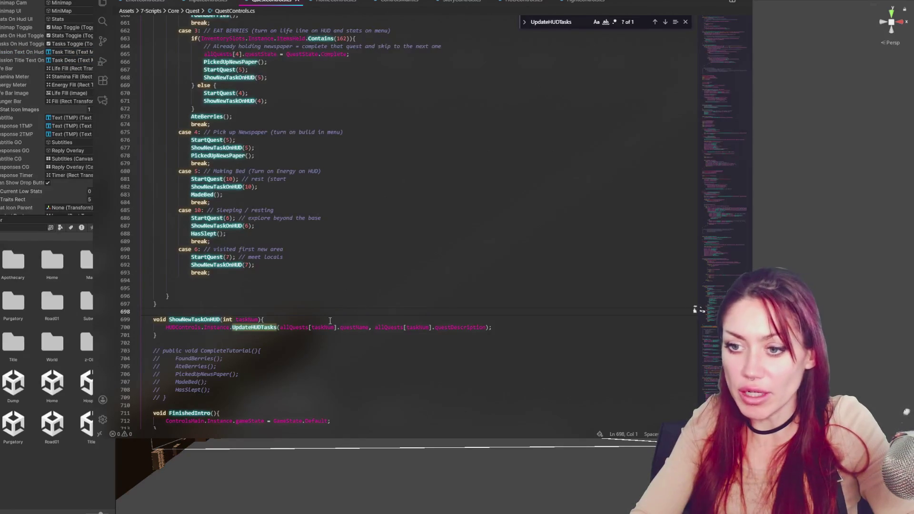
# Replace every missionTextOnHud in HUDControls.cs with missionDescTextOnHud using Replace All.
pyautogui.doubleClick(460, 327)
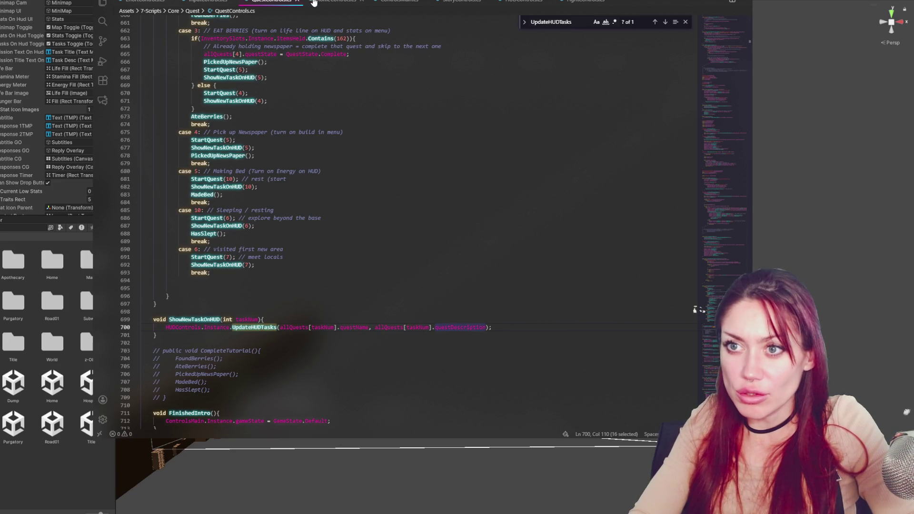
pyautogui.click(531, 2)
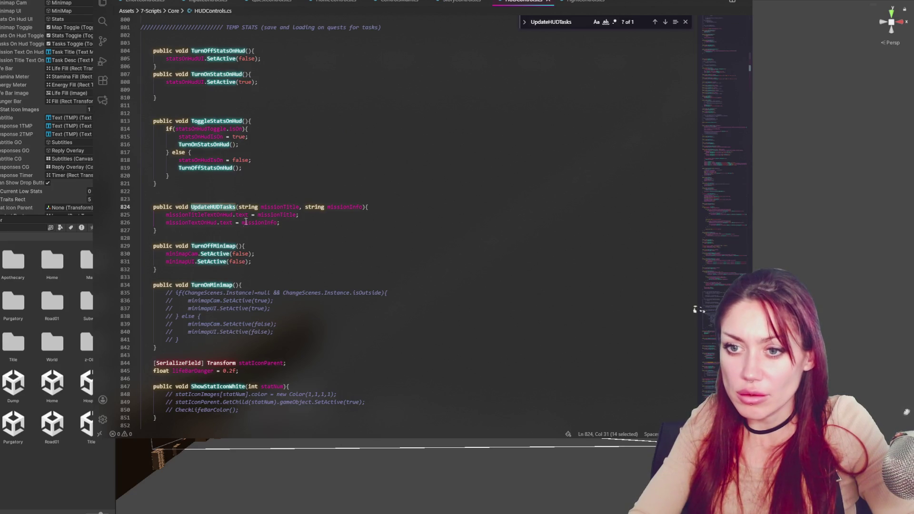
pyautogui.doubleClick(193, 222)
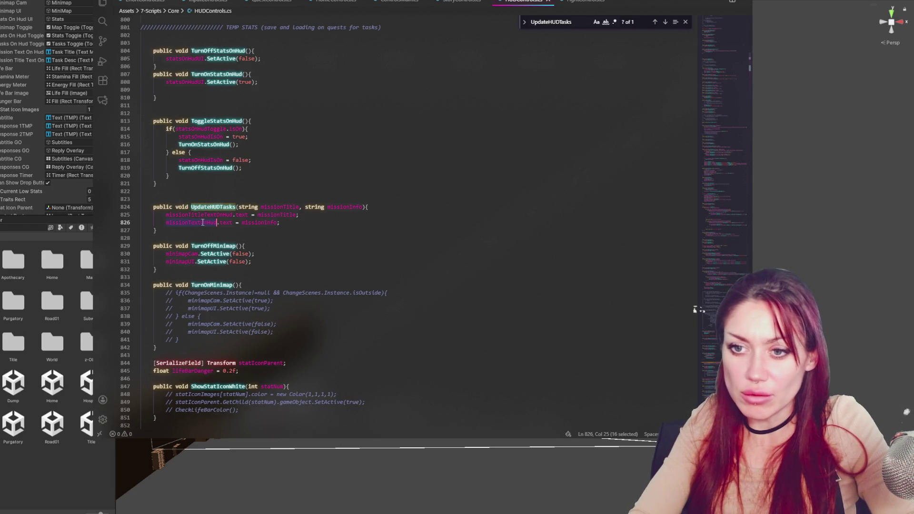
pyautogui.hotkey('ctrl', 'f')
pyautogui.click(524, 22)
pyautogui.click(546, 36)
pyautogui.write('missionDesc')
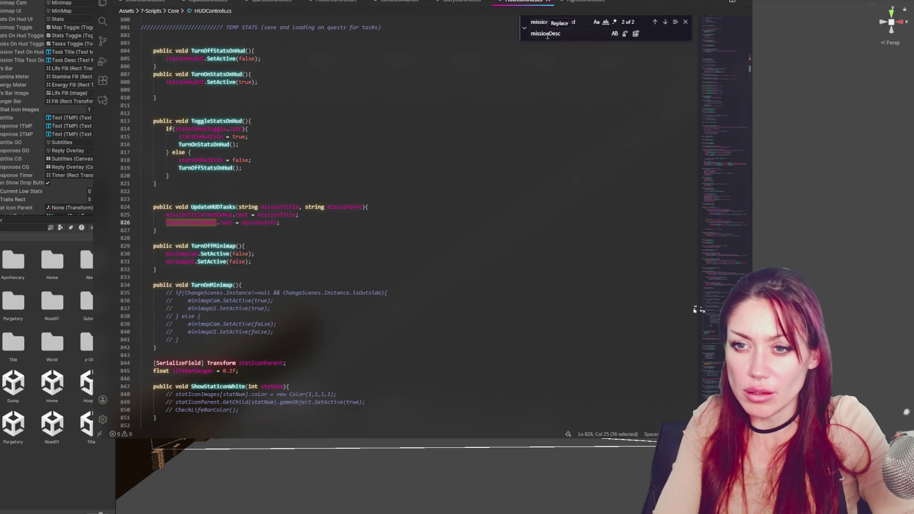
pyautogui.write('TextOnHud')
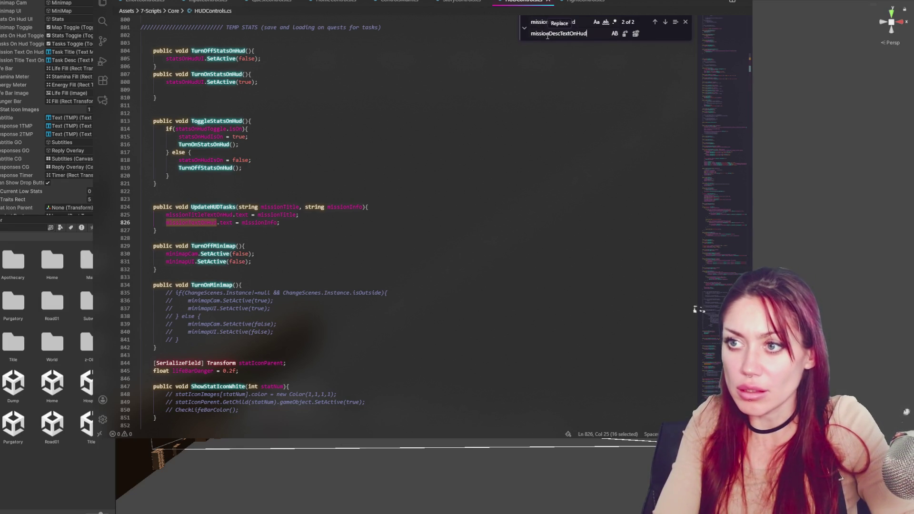
pyautogui.click(635, 33)
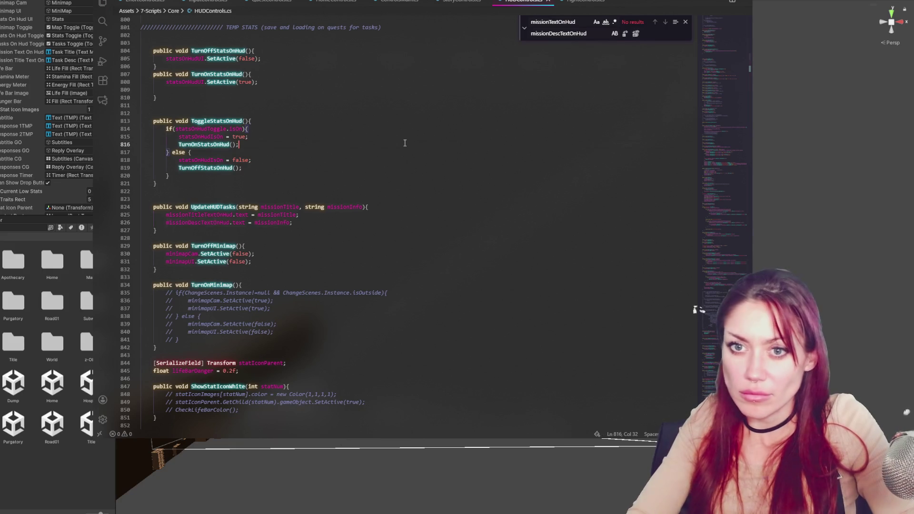
pyautogui.hotkey('alt', 'Tab')
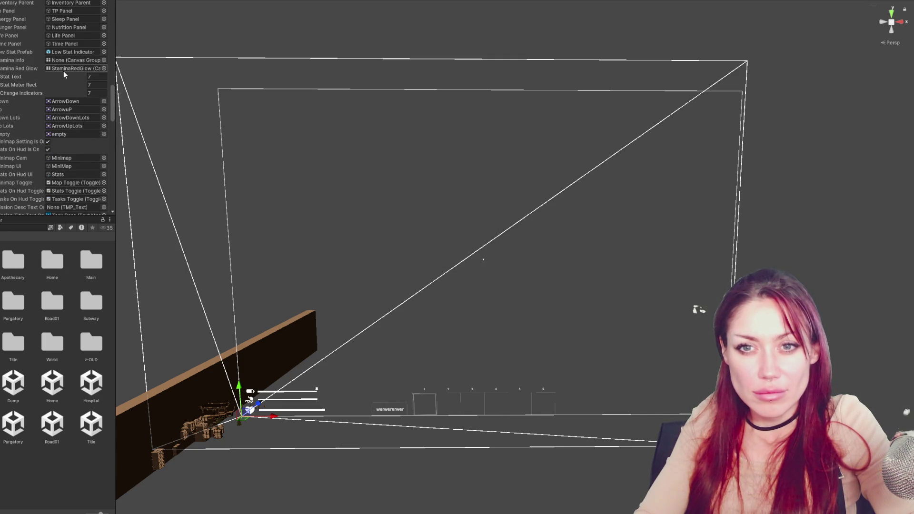
# Put the Task Title object into the HUD's Mission Title Text On Hud field instead of Task Desc.
pyautogui.scroll(-5, 64, 71)
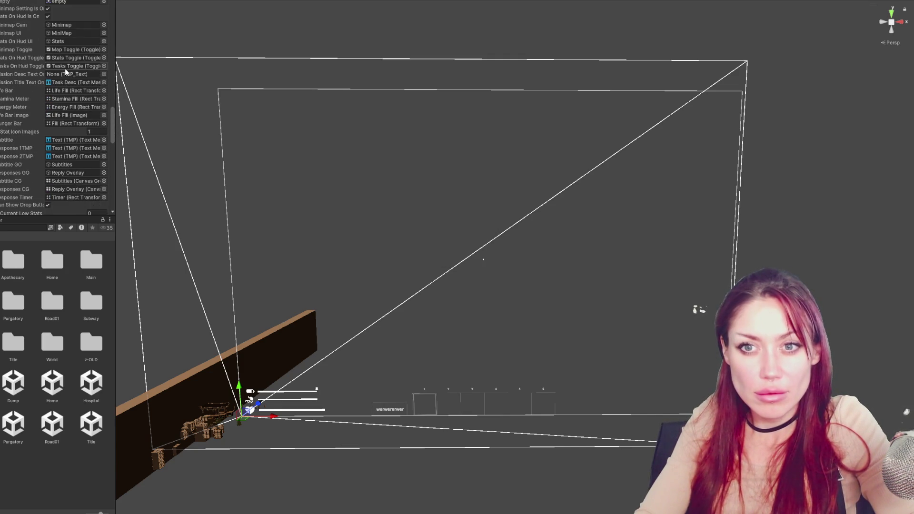
pyautogui.click(62, 82)
pyautogui.moveTo(1, 82); pyautogui.dragTo(61, 83)
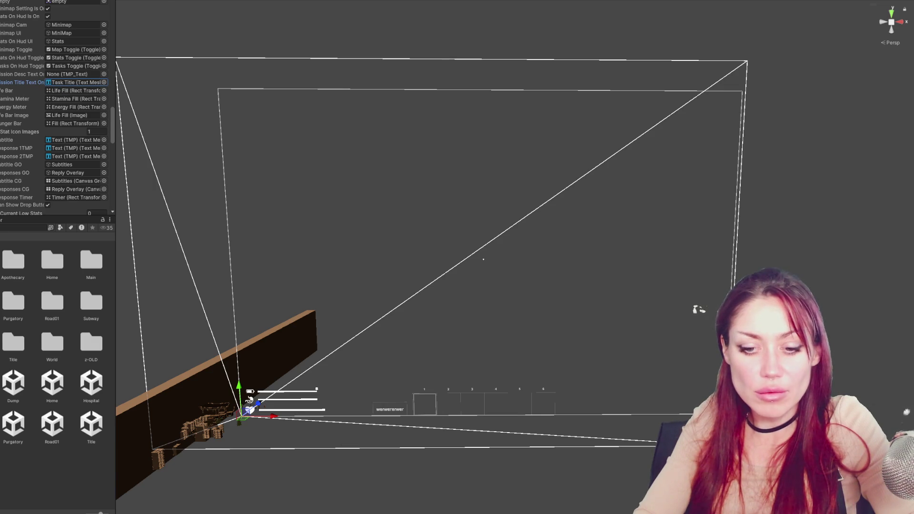
pyautogui.hotkey('alt', 'Tab')
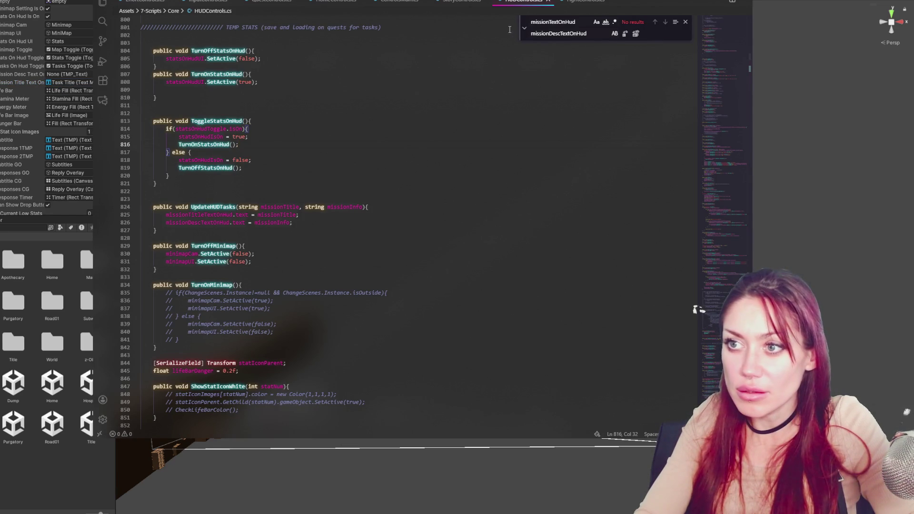
pyautogui.click(524, 27)
# Search HUDControls.cs for missionDescTextOnHud to reach its declaration on line 100.
pyautogui.moveTo(576, 21); pyautogui.dragTo(470, 21)
pyautogui.press('BackSpace')
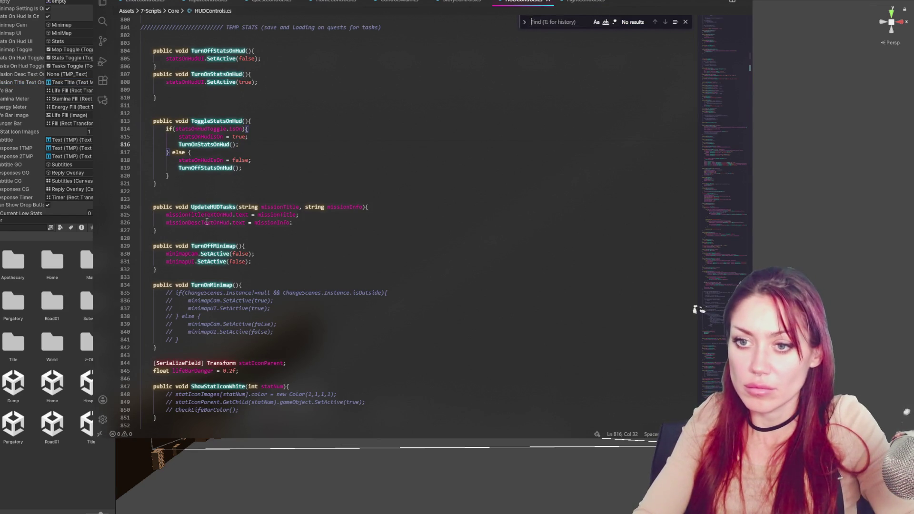
pyautogui.doubleClick(197, 222)
pyautogui.hotkey('ctrl', 'f')
pyautogui.click(653, 21)
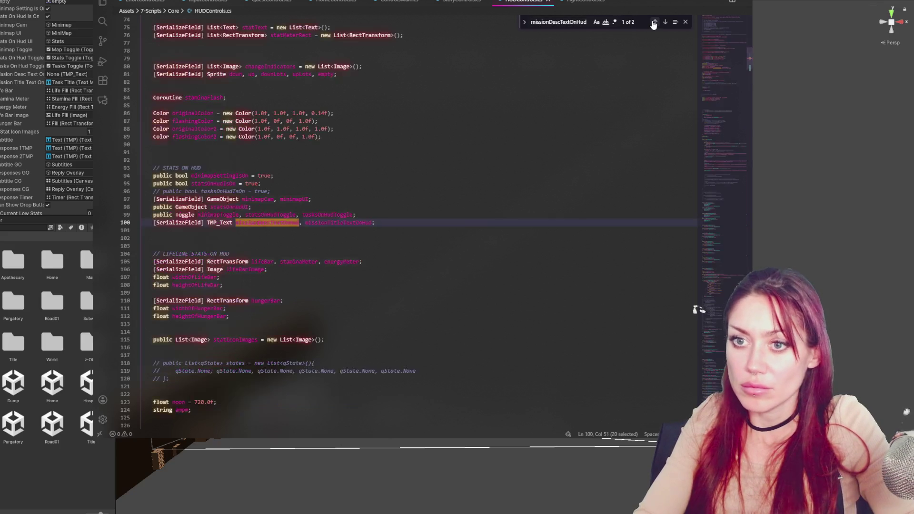
# Move missionTitleTextOnHud ahead of missionDescTextOnHud in the line 100 declaration.
pyautogui.doubleClick(330, 222)
pyautogui.hotkey('ctrl', 'x')
pyautogui.press('BackSpace')
pyautogui.press('BackSpace')
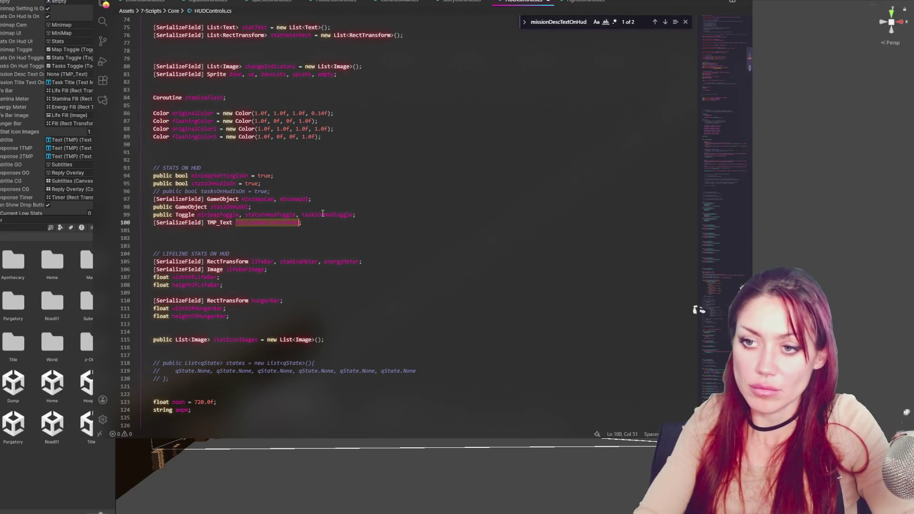
pyautogui.click(235, 222)
pyautogui.hotkey('ctrl', 'v')
pyautogui.write(',')
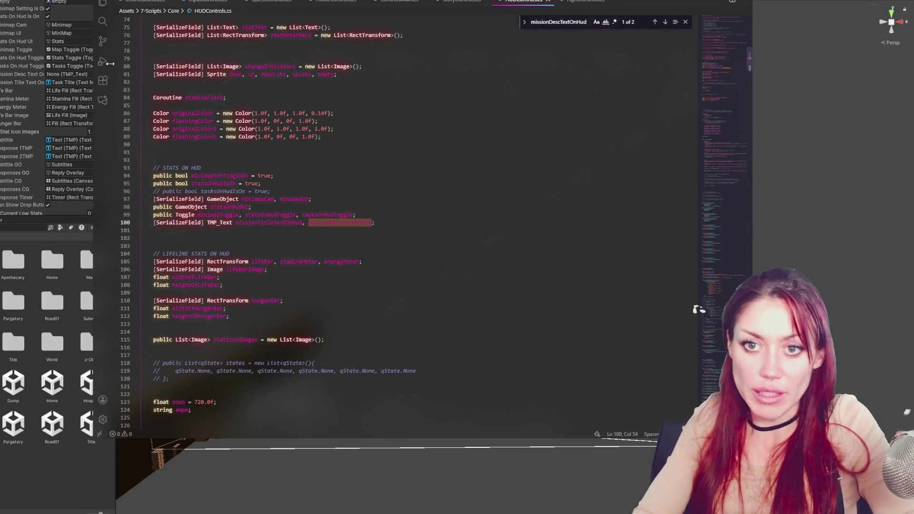
pyautogui.hotkey('alt', 'Tab')
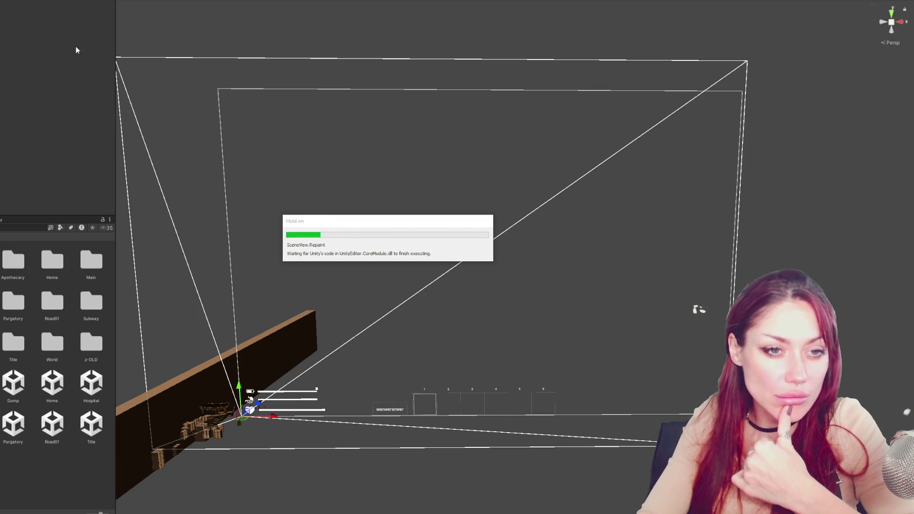
# Assign Task Desc to the Mission Desc Text On Hud field, then open the Title scene.
pyautogui.scroll(-15, 52, 92)
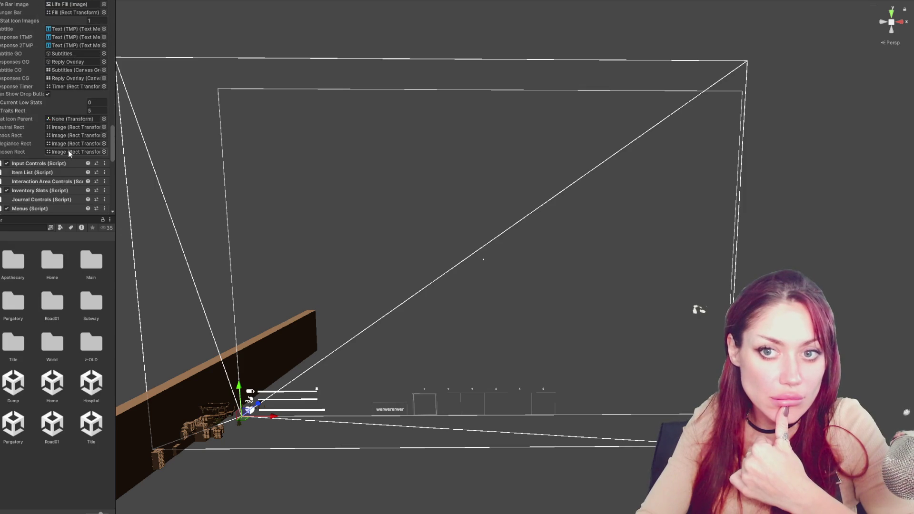
pyautogui.scroll(2, 68, 81)
pyautogui.scroll(4, 67, 78)
pyautogui.click(63, 29)
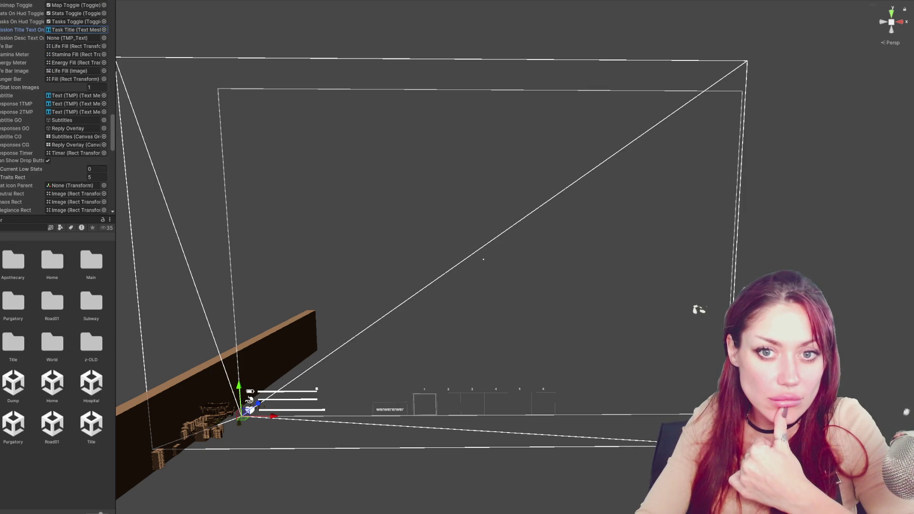
pyautogui.moveTo(1, 40); pyautogui.dragTo(73, 38)
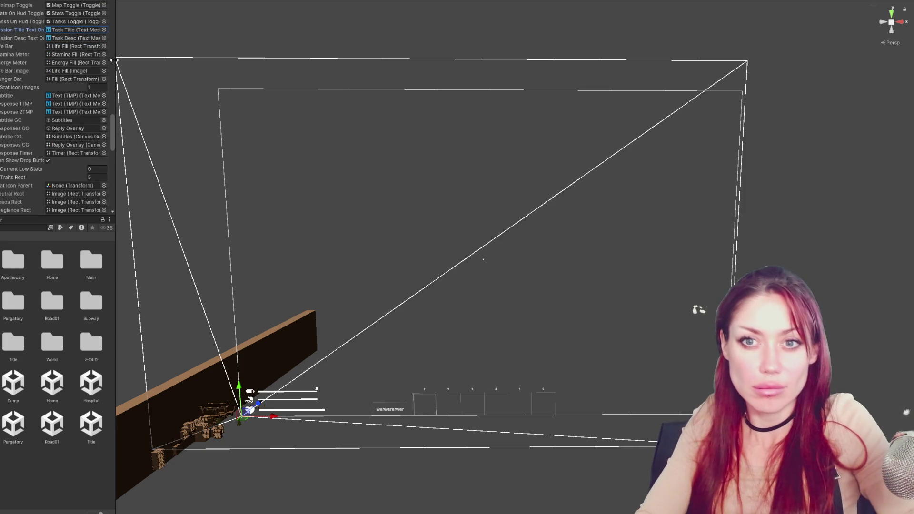
pyautogui.doubleClick(83, 432)
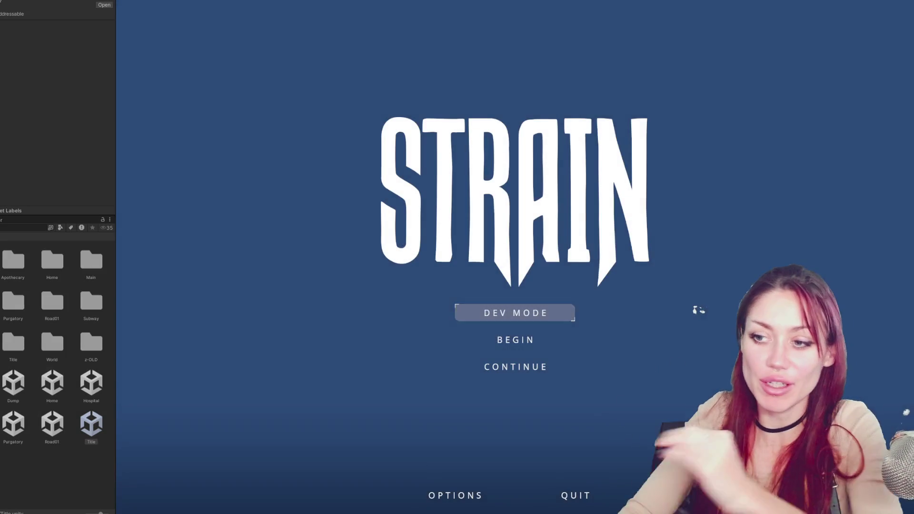
# Start a new game with BEGIN on the STRAIN title menu and load the fenced base.
pyautogui.click(524, 342)
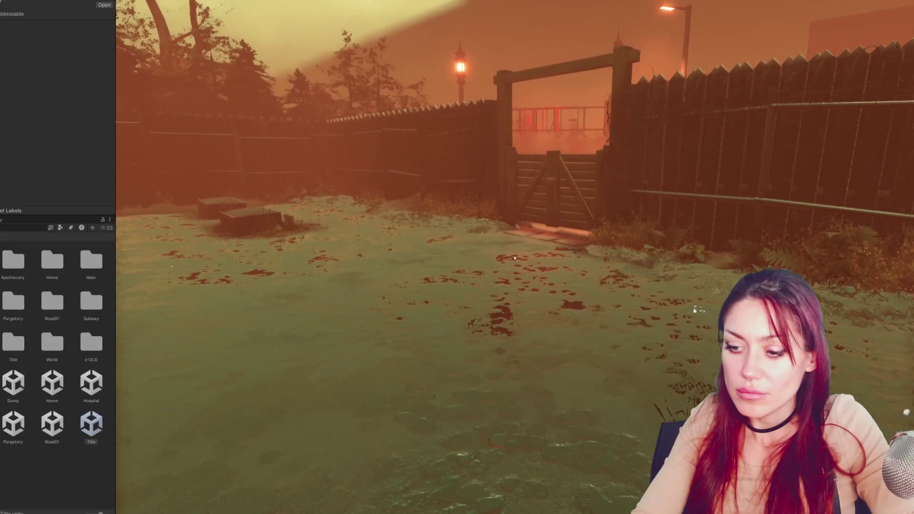
# Check the Tasks list, forage the berry plant, and confirm two Wildberries in the inventory.
pyautogui.press('Escape')
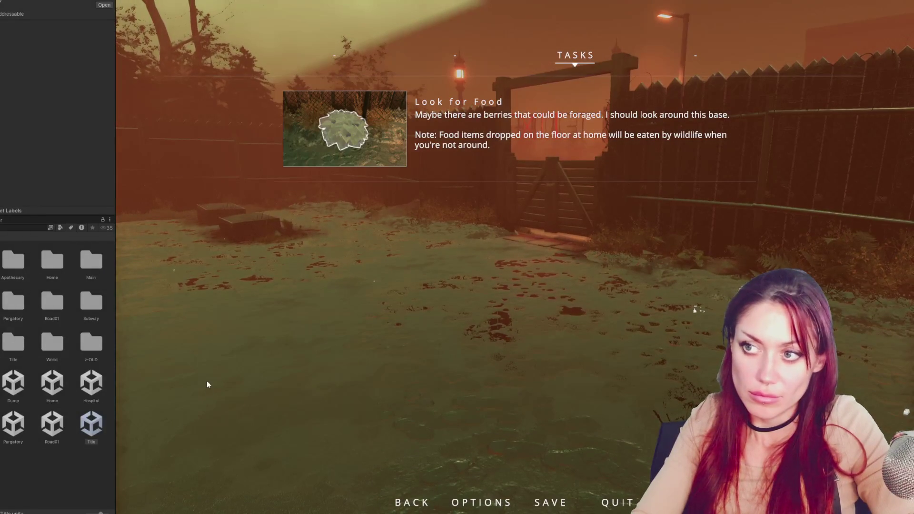
pyautogui.press('Escape')
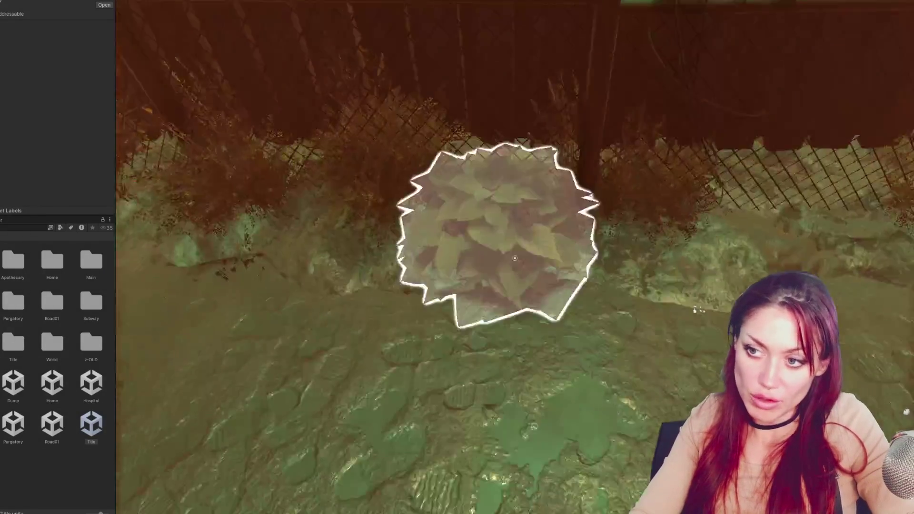
pyautogui.click(515, 258)
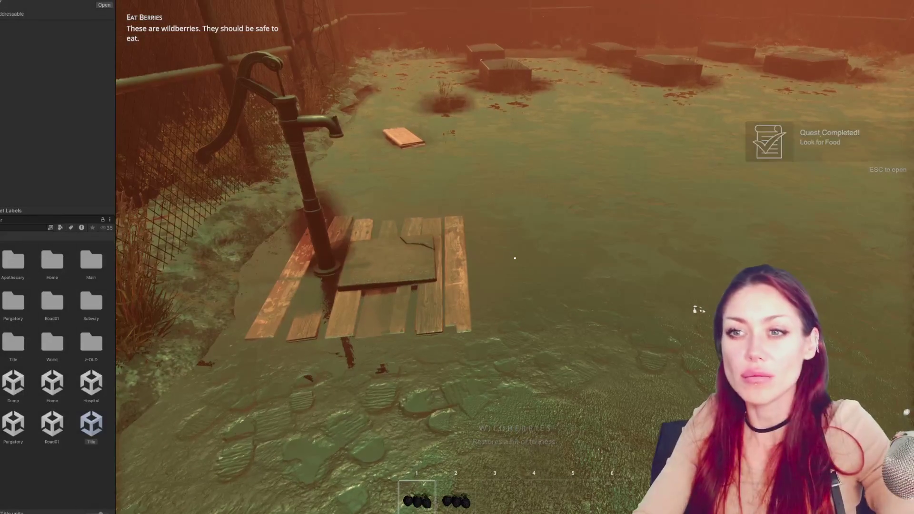
pyautogui.press('Escape')
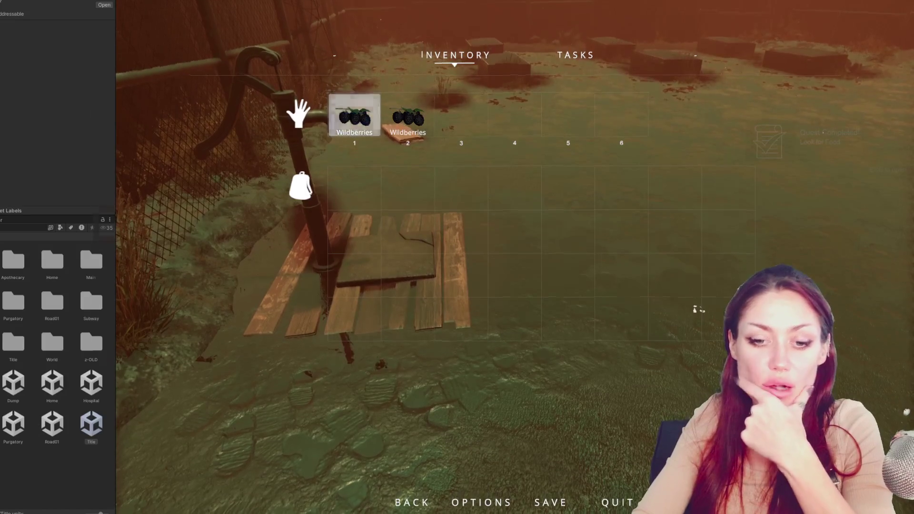
pyautogui.hotkey('alt', 'Tab')
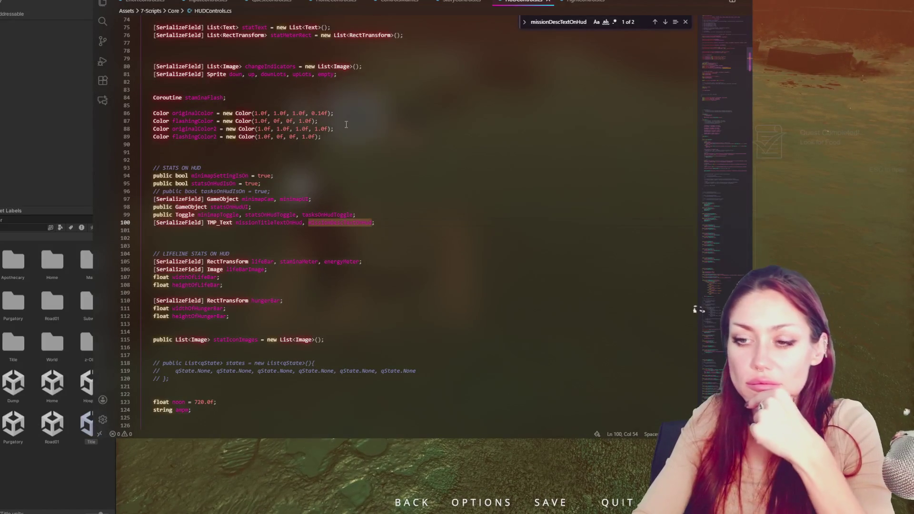
# Review the UpdateWorldFromQuest(1) call on ControlsMain.cs line 263 and the quest code in QuestControls.cs.
pyautogui.click(397, 2)
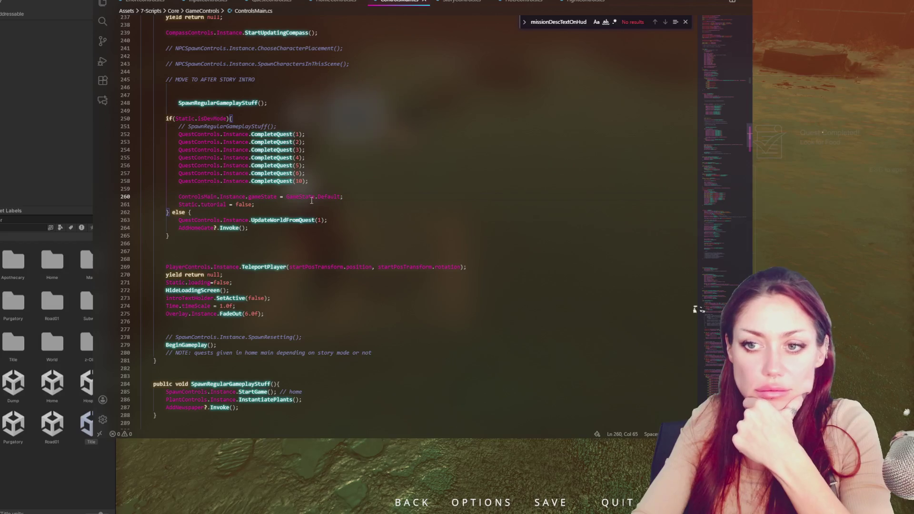
pyautogui.doubleClick(288, 219)
pyautogui.click(384, 224)
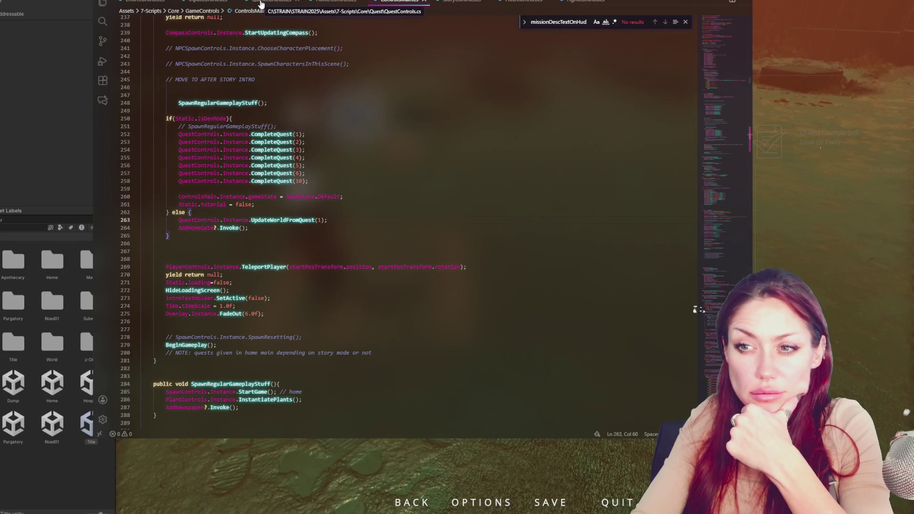
pyautogui.click(260, 4)
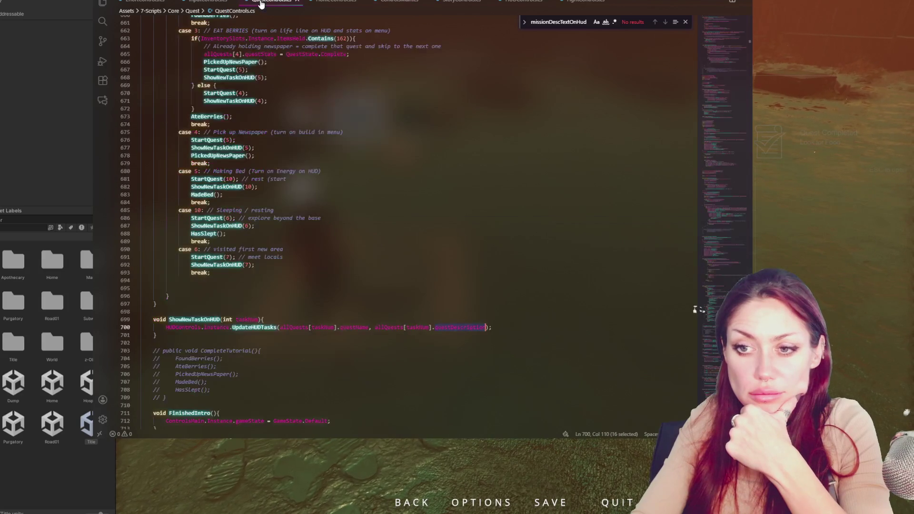
pyautogui.scroll(4, 331, 154)
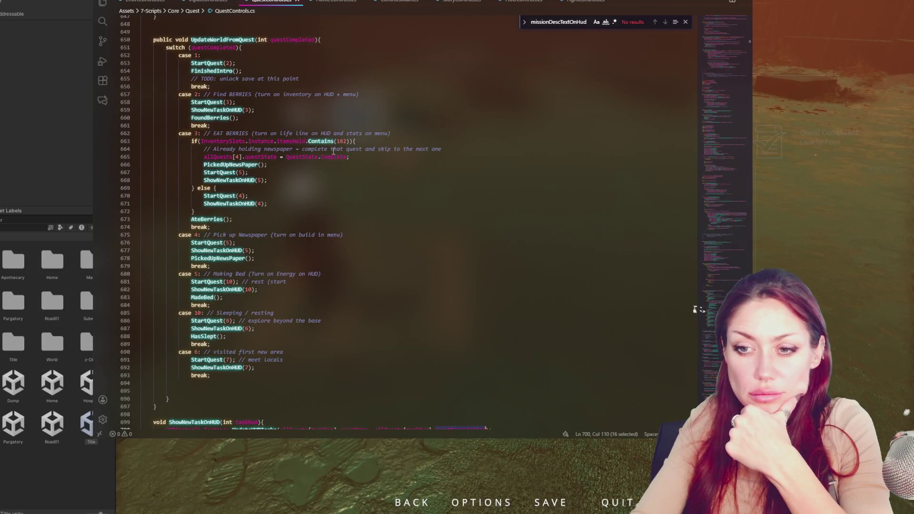
pyautogui.click(341, 1)
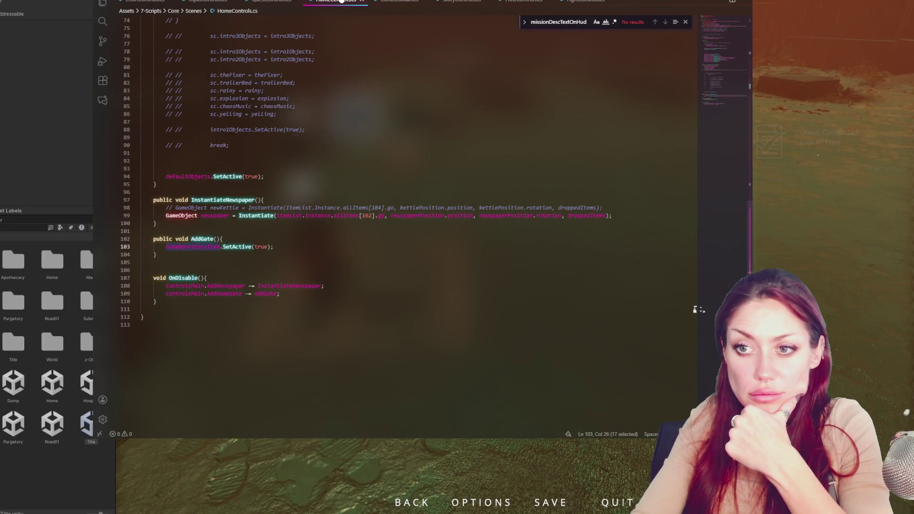
pyautogui.click(388, 3)
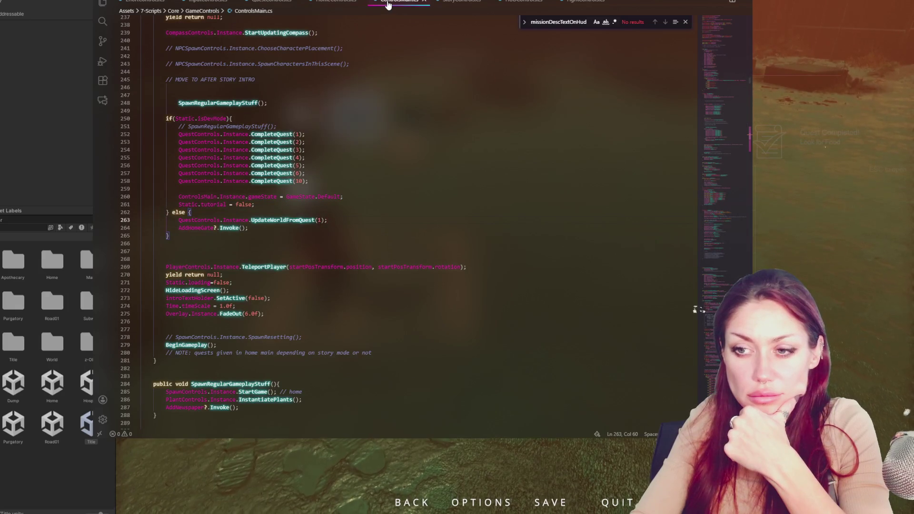
pyautogui.click(321, 4)
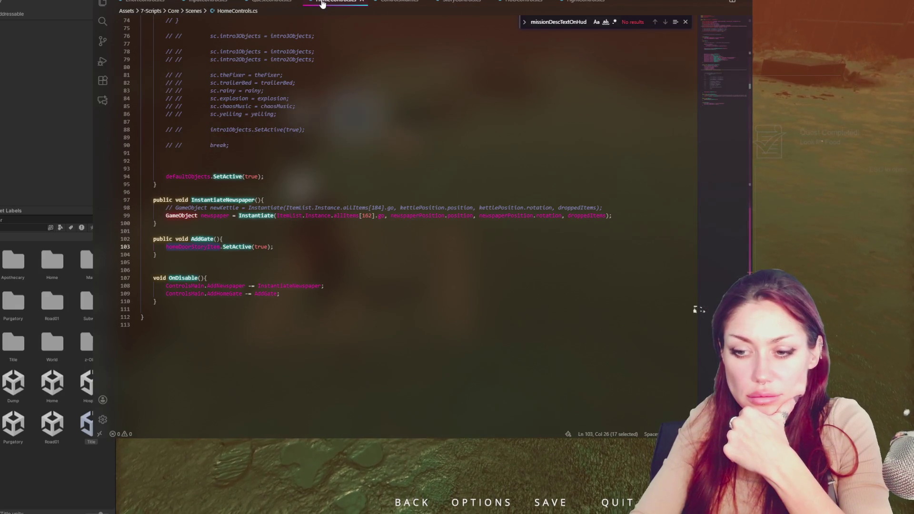
pyautogui.scroll(5, 347, 47)
pyautogui.scroll(11, 347, 46)
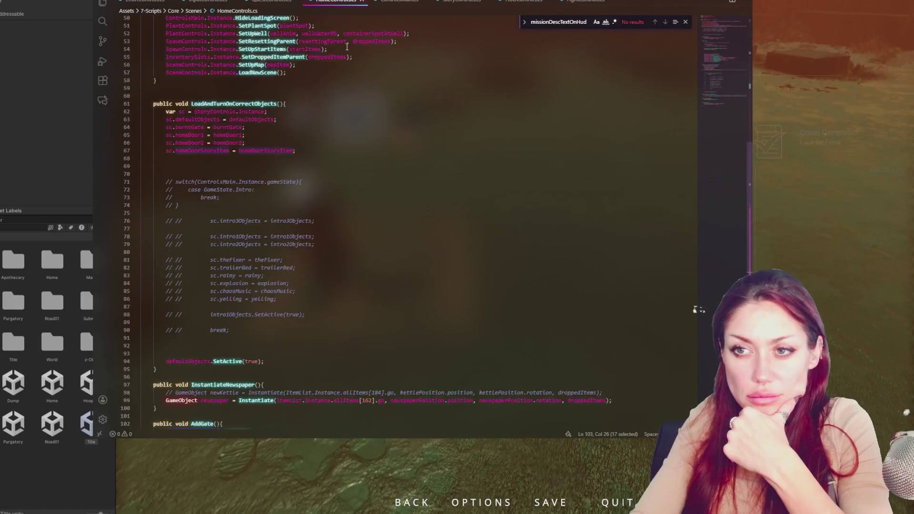
pyautogui.scroll(5, 347, 46)
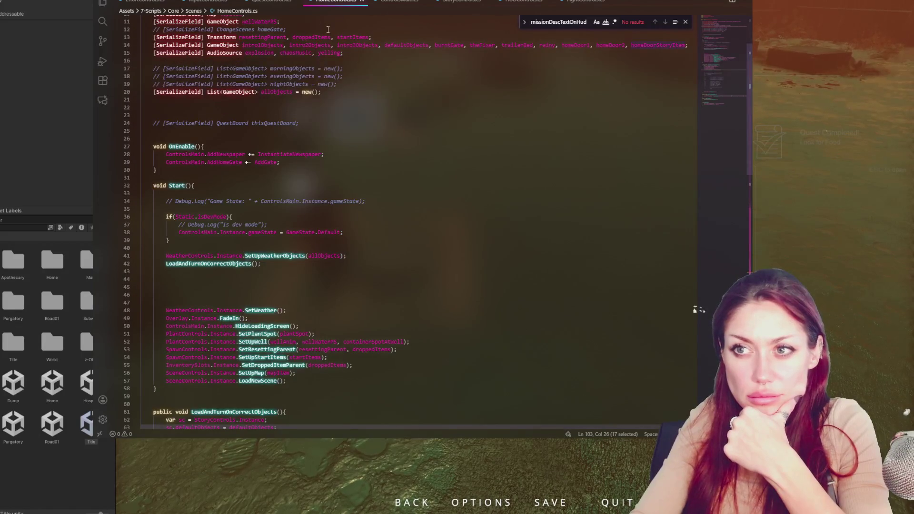
pyautogui.click(279, 5)
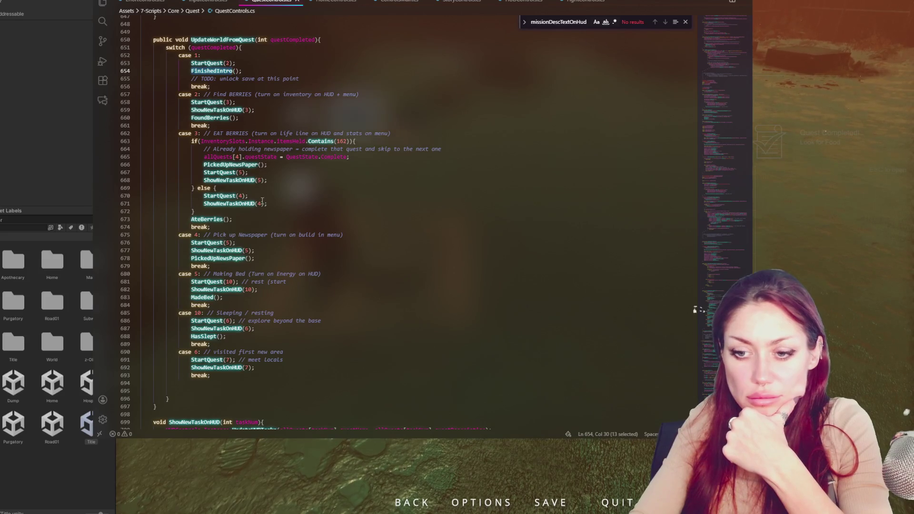
pyautogui.scroll(-5, 262, 200)
# Make ShowNewTaskOnHUD public in QuestControls.cs and copy its method name.
pyautogui.click(144, 320)
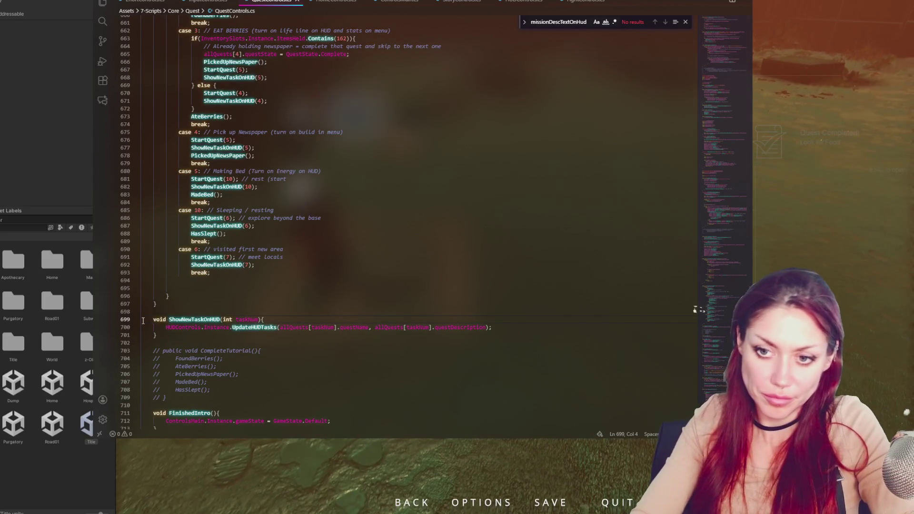
pyautogui.write('public')
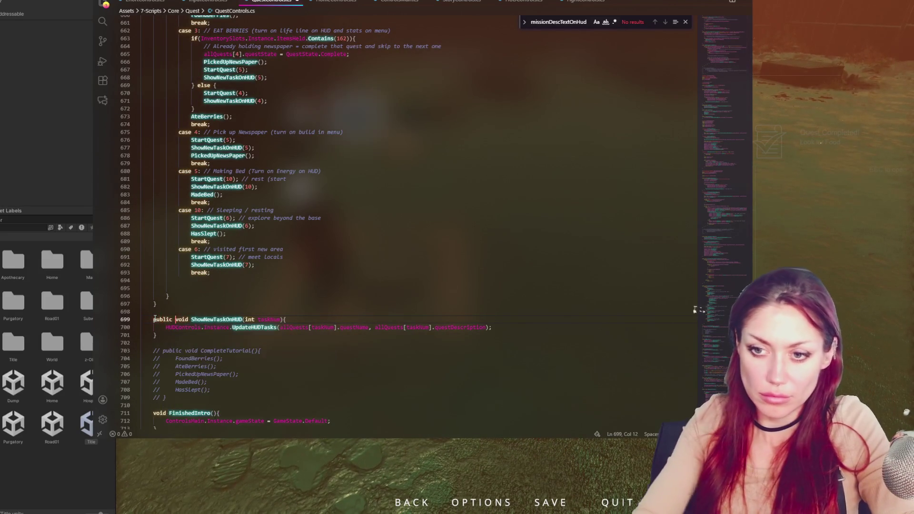
pyautogui.doubleClick(218, 319)
pyautogui.hotkey('ctrl', 'c')
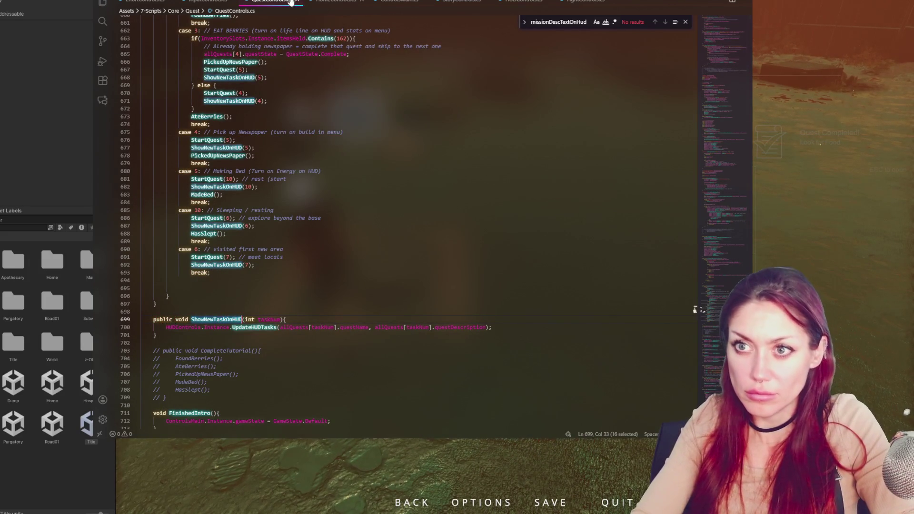
# Replace UpdateWorldFromQuest(1) on ControlsMain.cs line 263 with ShowNewTaskOnHUD(2) and save.
pyautogui.hotkey('ctrl', 'Tab')
pyautogui.click(342, 5)
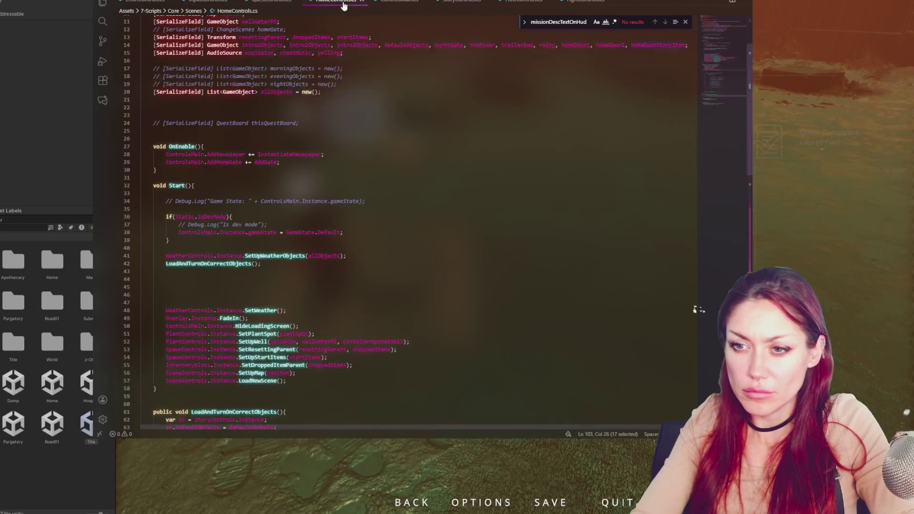
pyautogui.click(390, 4)
pyautogui.doubleClick(275, 222)
pyautogui.hotkey('ctrl', 'v')
pyautogui.doubleClick(307, 220)
pyautogui.write('2')
pyautogui.press('End')
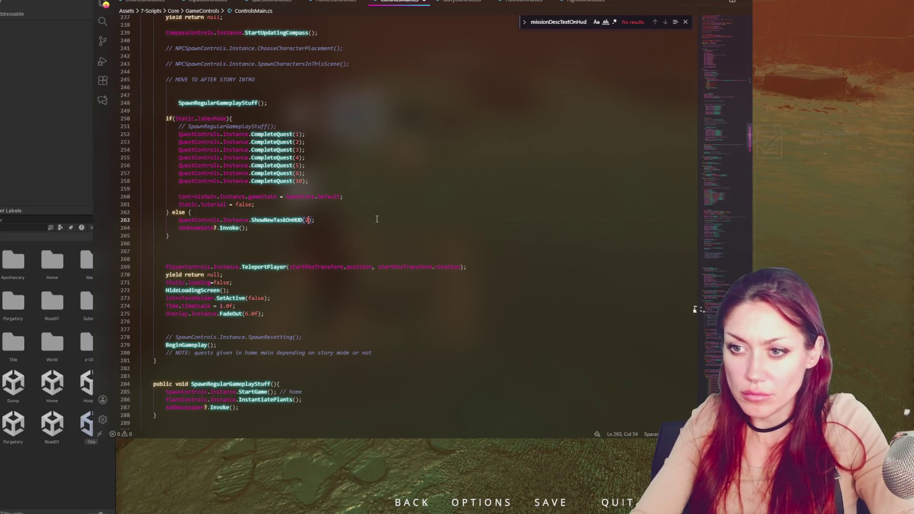
pyautogui.hotkey('ctrl', 's')
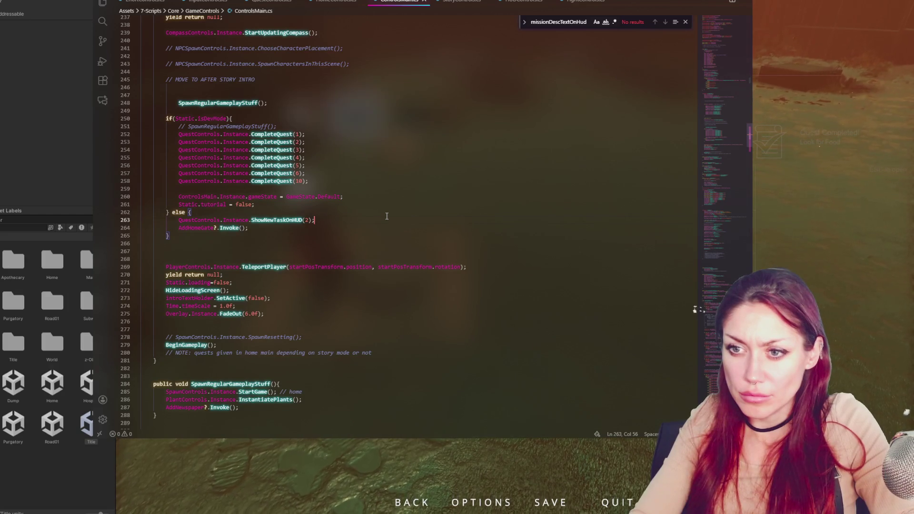
pyautogui.hotkey('alt', 'Tab')
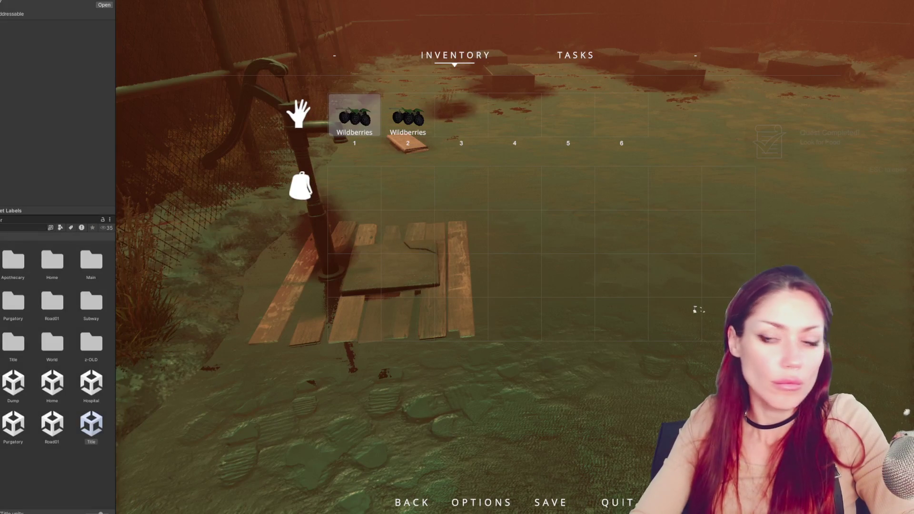
# Stop Play mode with Ctrl+P so the updated scripts recompile before relaunching.
pyautogui.hotkey('ctrl', 'p')
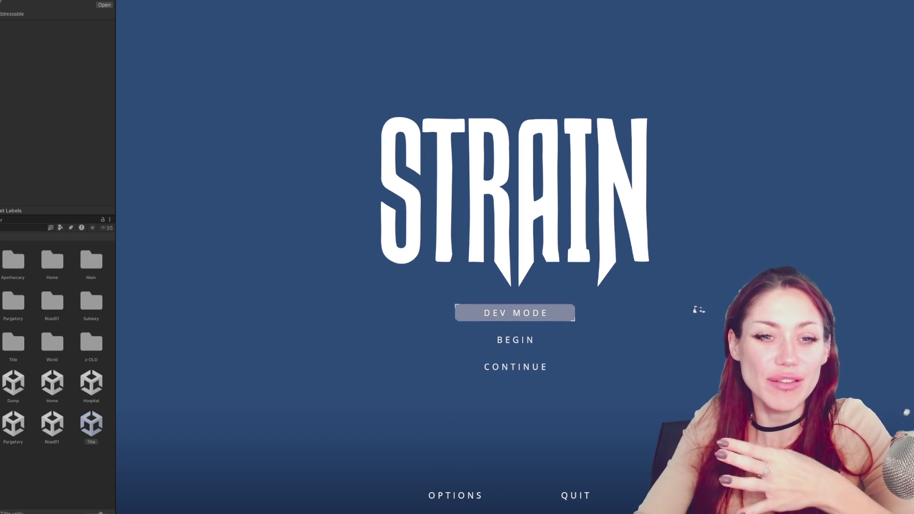
# Collapse the Project panel to enlarge the Game view, then start a new game with BEGIN.
pyautogui.moveTo(116, 189)
pyautogui.mouseDown()
pyautogui.moveTo(10, 193)
pyautogui.moveTo(19, 199)
pyautogui.mouseUp()
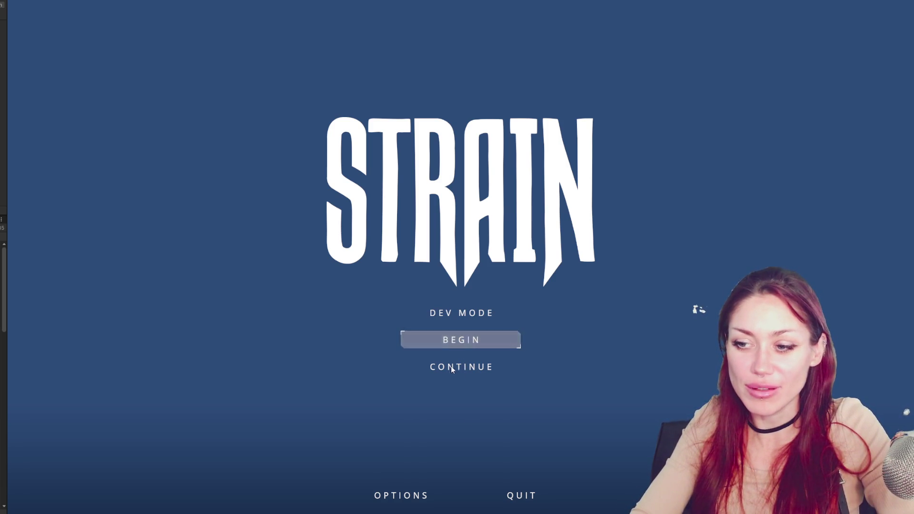
pyautogui.click(456, 340)
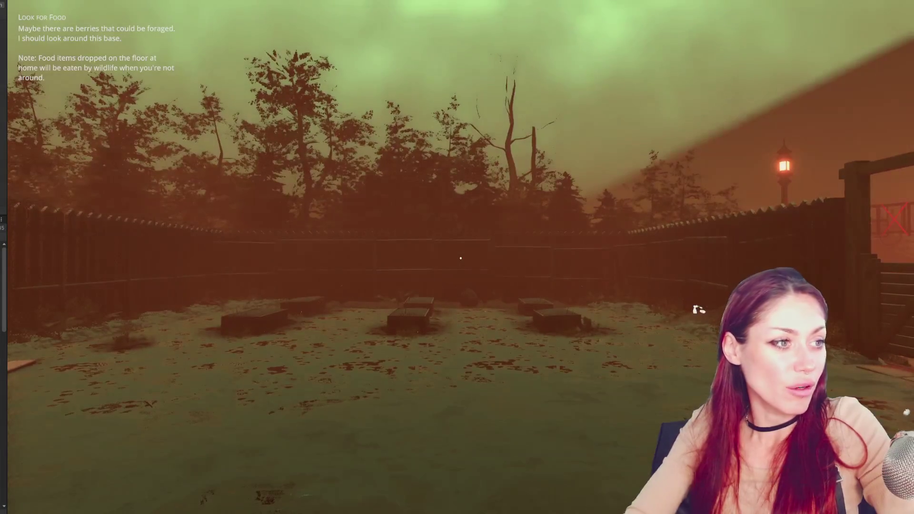
# Walk the base yard past the fence and planters with Look for Food on the HUD, then pause.
pyautogui.moveTo(461, 258)
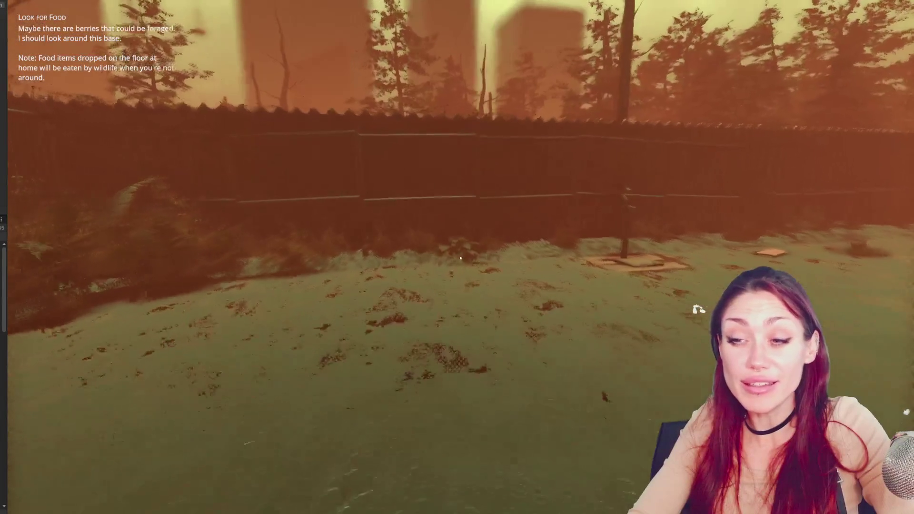
pyautogui.press('w')
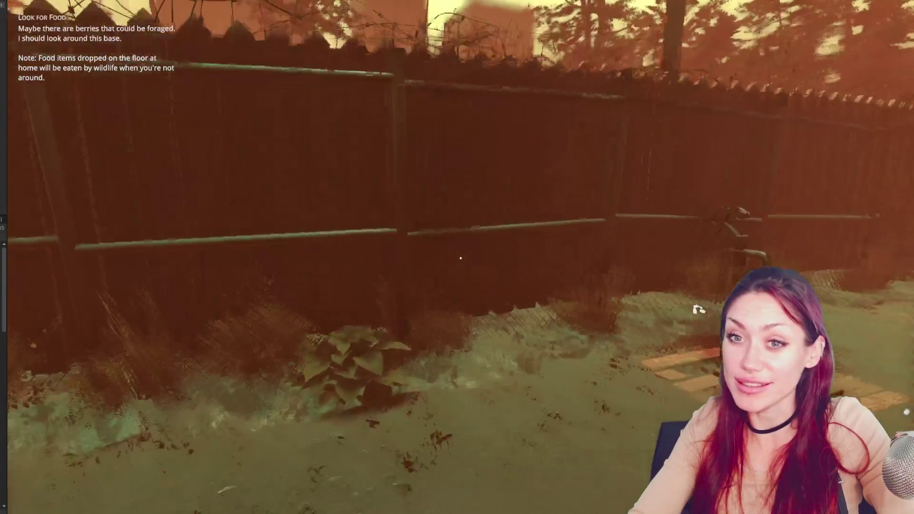
pyautogui.press('w')
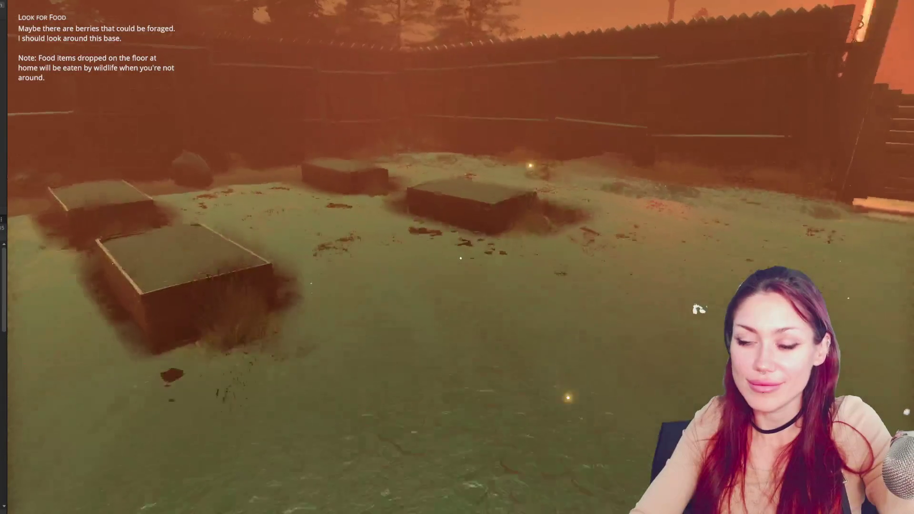
pyautogui.press('w')
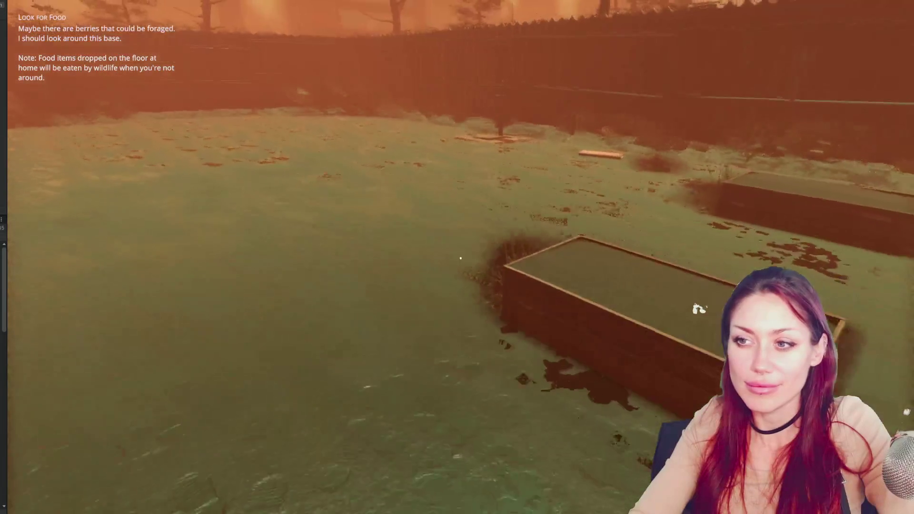
pyautogui.press('w')
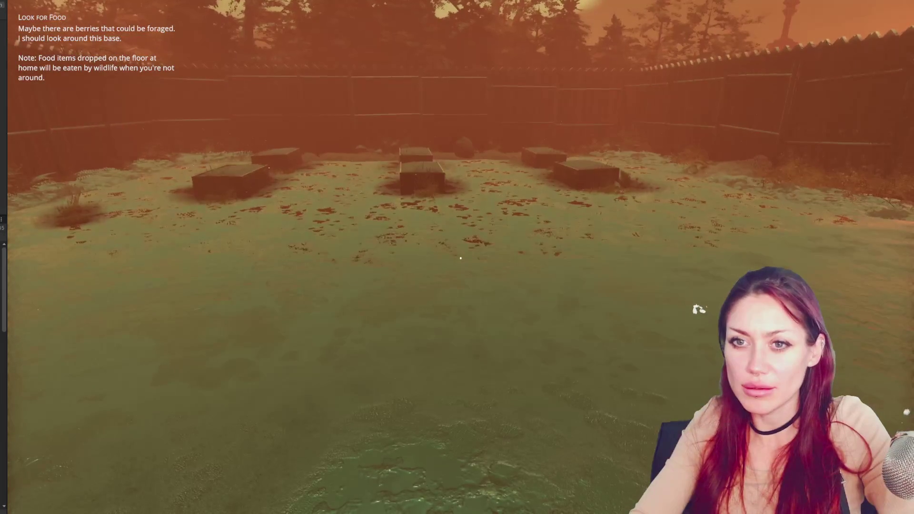
pyautogui.press('Escape')
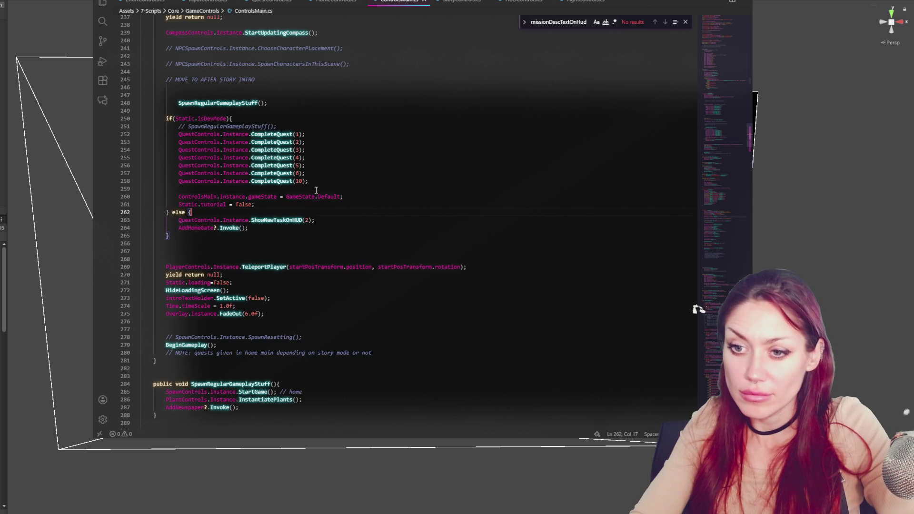
# Add QuestControls.Instance.StartQuest(2); inside the else branch, save, and return to Unity.
pyautogui.press('Return')
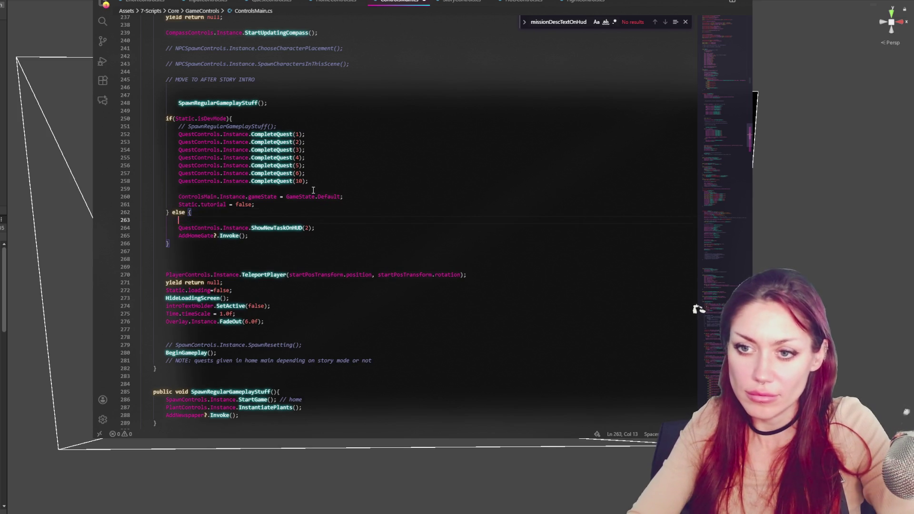
pyautogui.write('QuestCont')
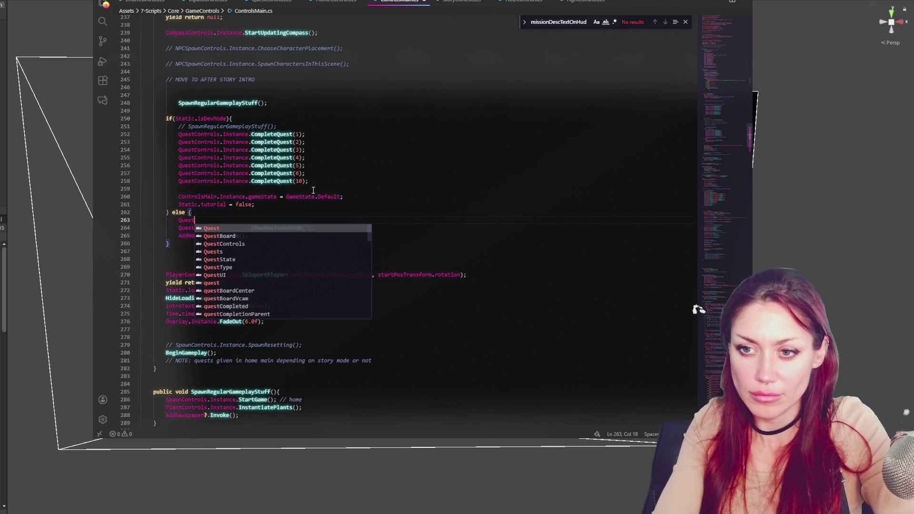
pyautogui.press('Tab')
pyautogui.write('.Ins')
pyautogui.press('Tab')
pyautogui.write('.StartQuest(2);')
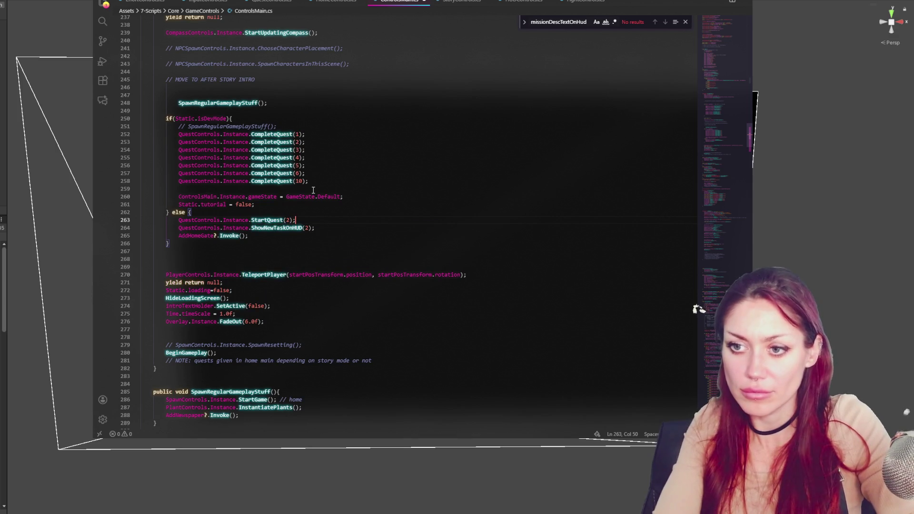
pyautogui.hotkey('alt', 'Tab')
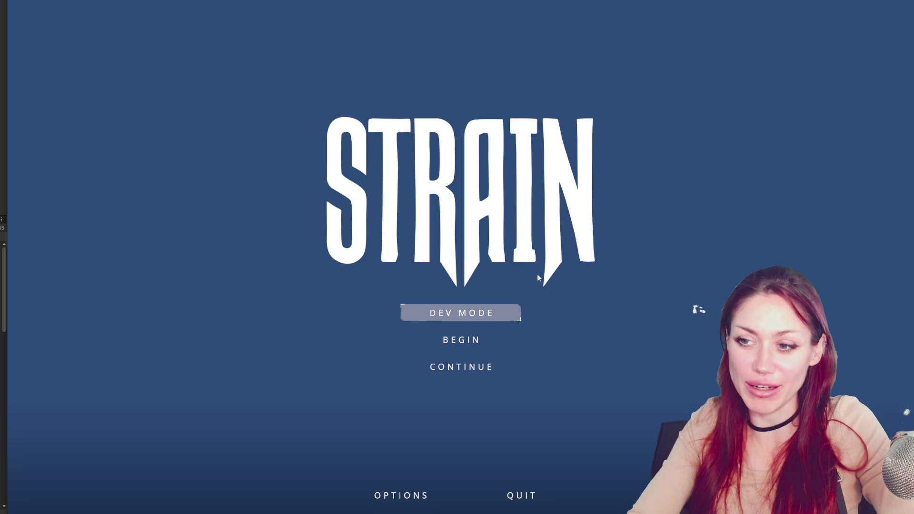
# Begin a new game, walk to the fence plant, harvest its berries and eat them.
pyautogui.click(465, 350)
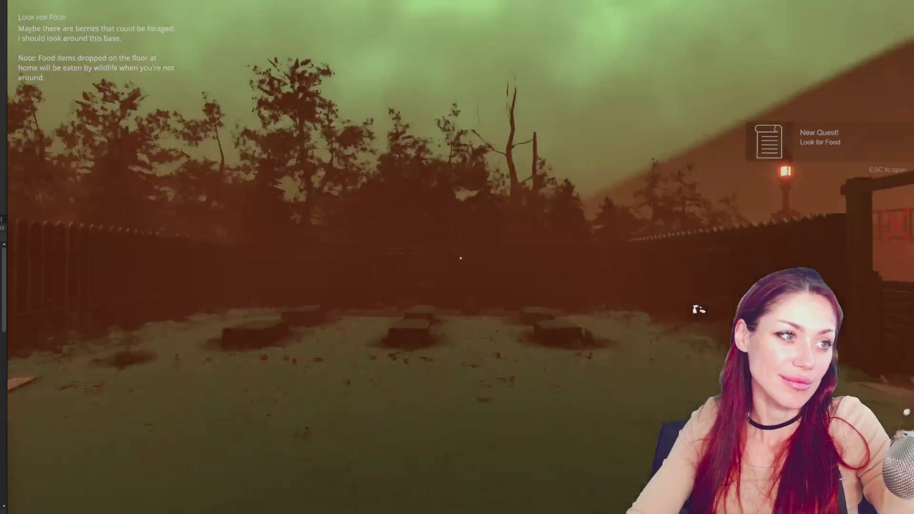
pyautogui.press('w')
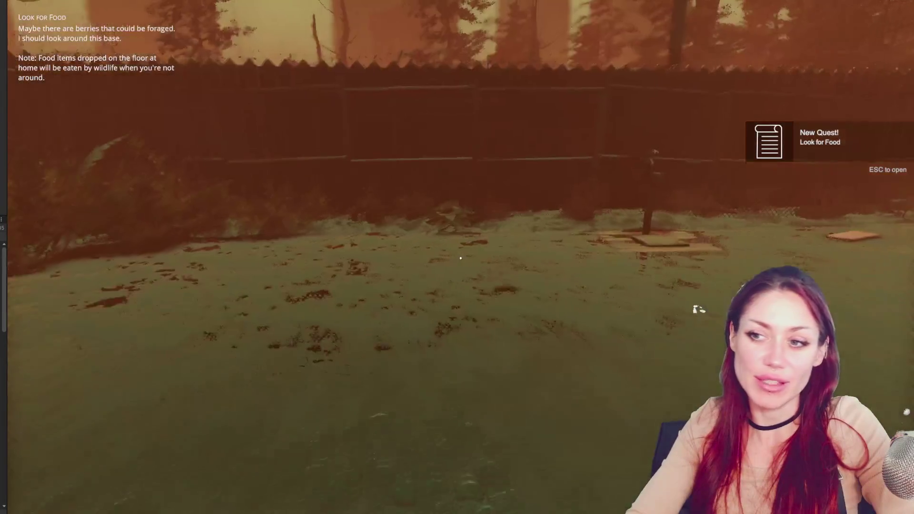
pyautogui.press('w')
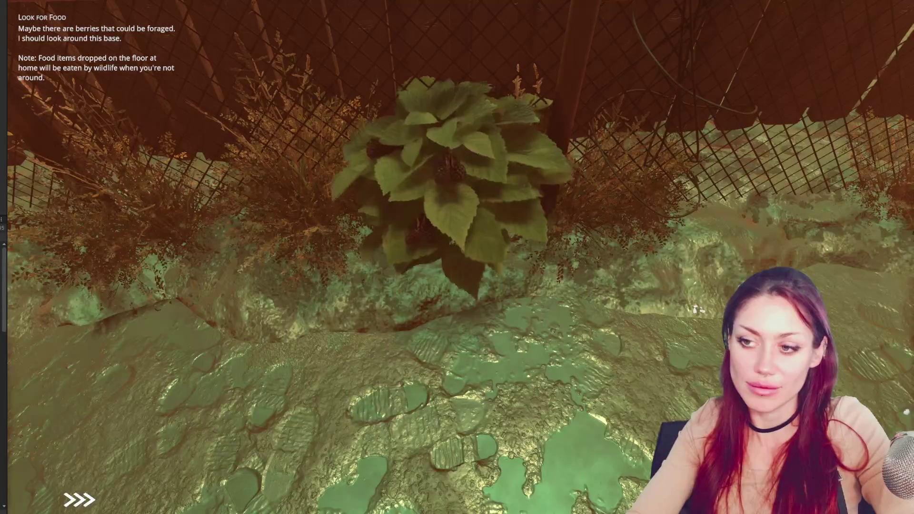
pyautogui.press('e')
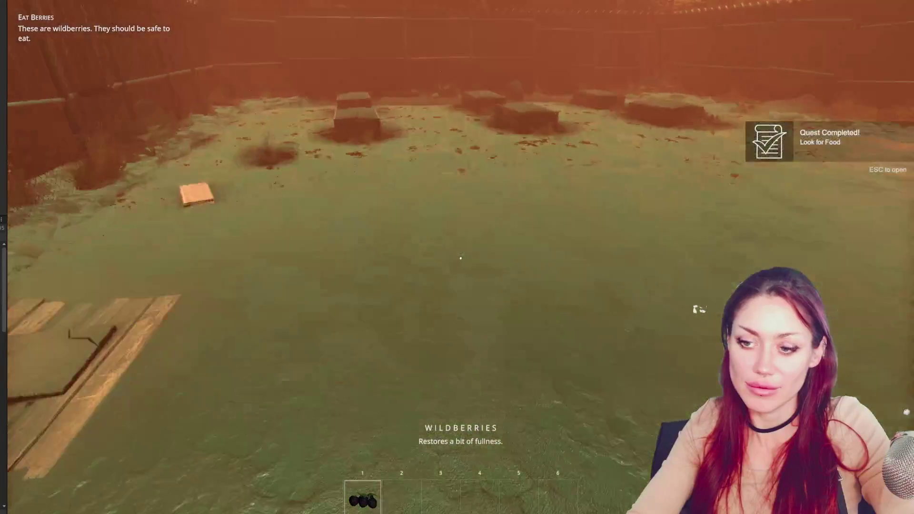
pyautogui.click(460, 258)
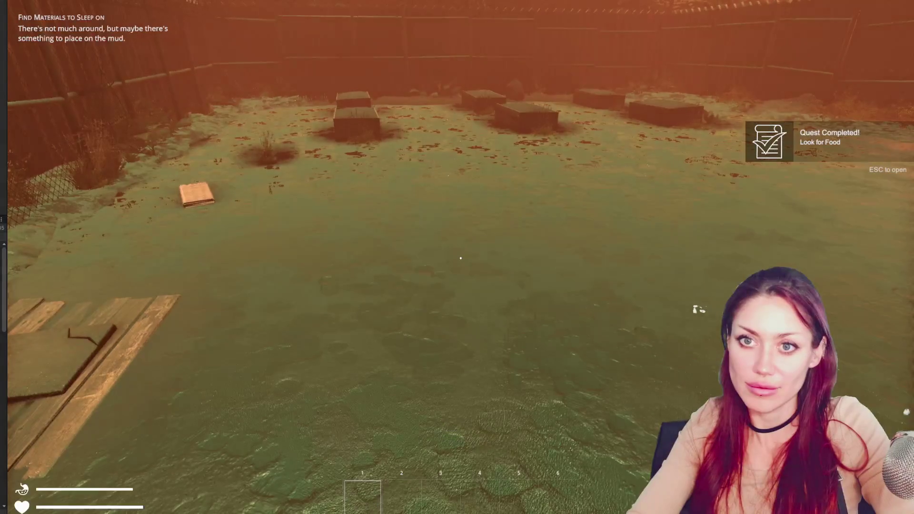
# Pick up the newspaper, build and place a Newspaper Bed from the building plans, and rest on it.
pyautogui.press('w')
pyautogui.press('w')
pyautogui.press('e')
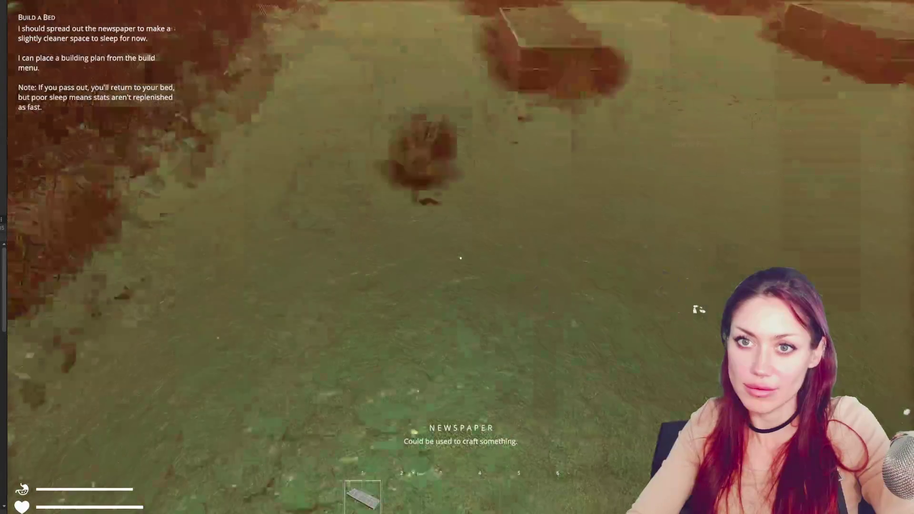
pyautogui.press('Escape')
pyautogui.click(665, 51)
pyautogui.click(240, 130)
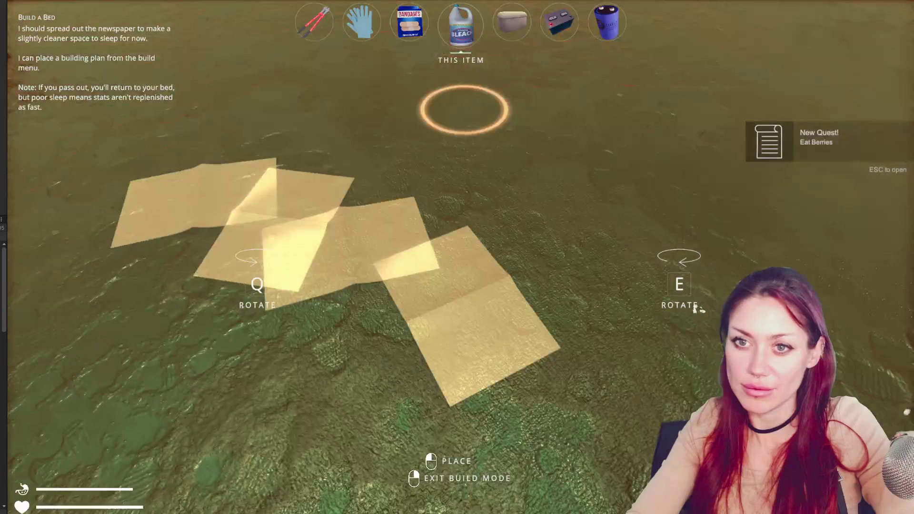
pyautogui.click(460, 258)
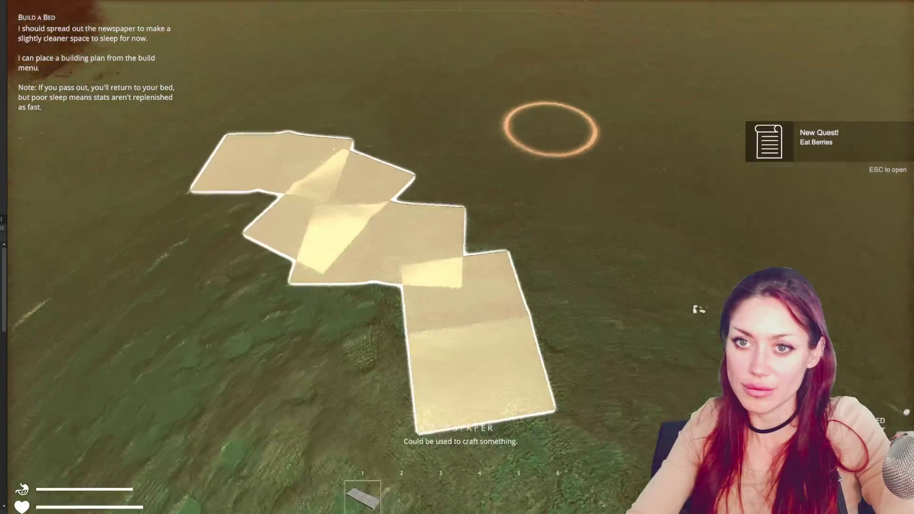
pyautogui.press('e')
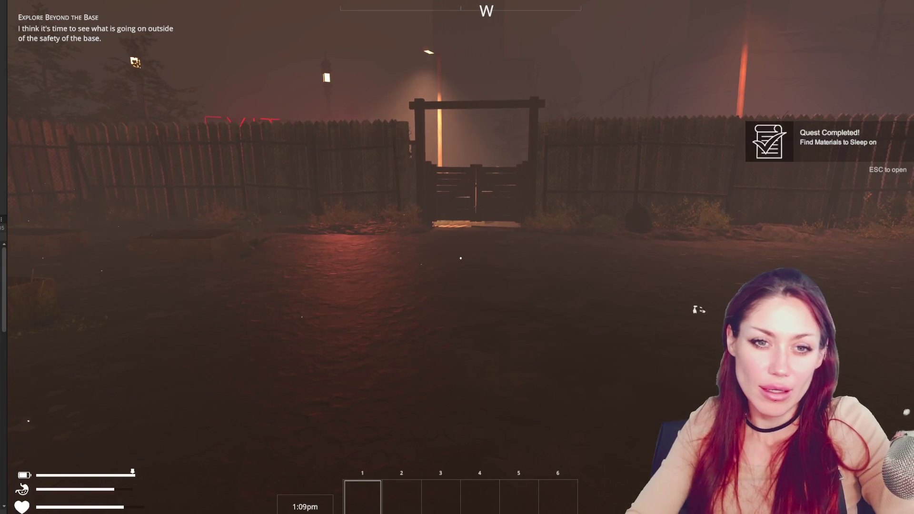
# Pause to show the Stats page with the Sleep, Nutrition and Life bars.
pyautogui.press('Escape')
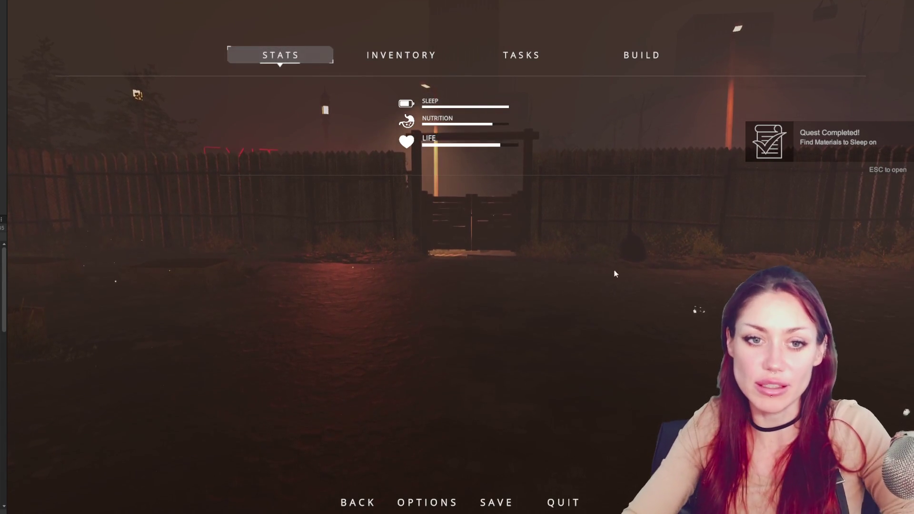
# Resume play, walk out through the base gate toward the EXIT, then pause again.
pyautogui.press('Escape')
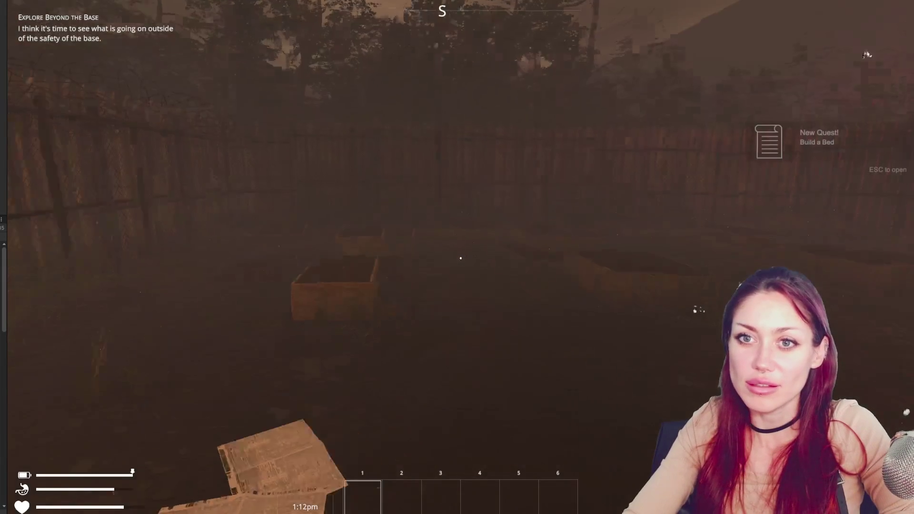
pyautogui.press('w')
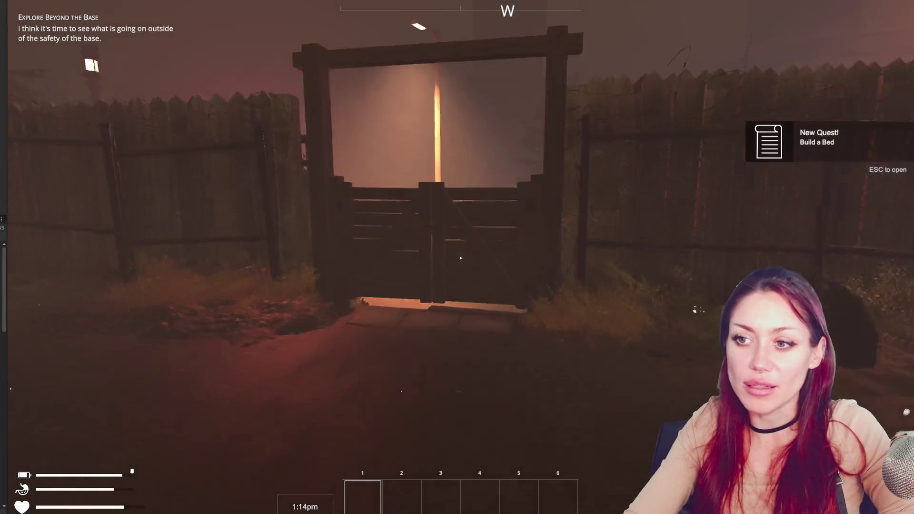
pyautogui.press('e')
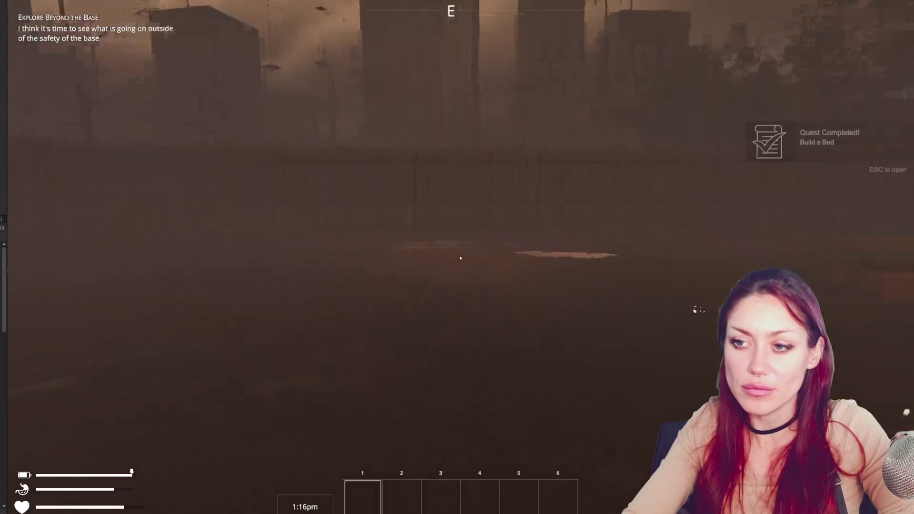
pyautogui.press('w')
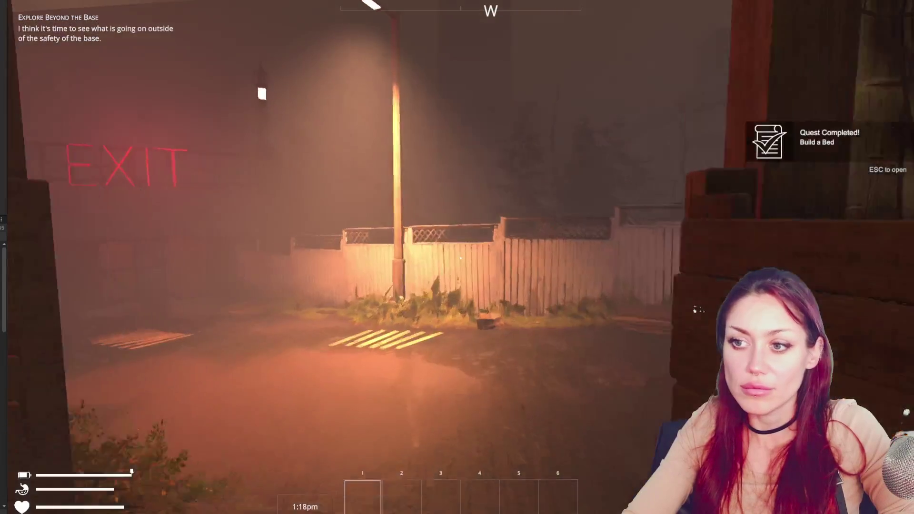
pyautogui.press('w')
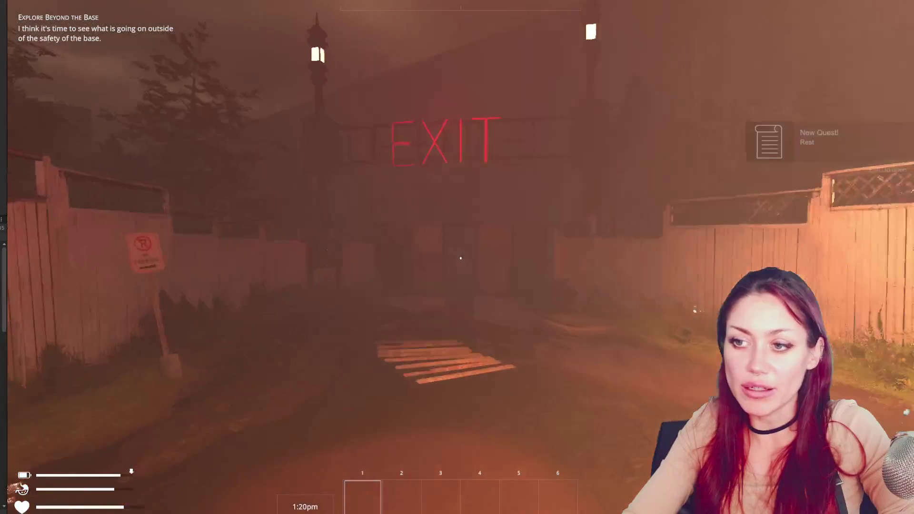
pyautogui.press('w')
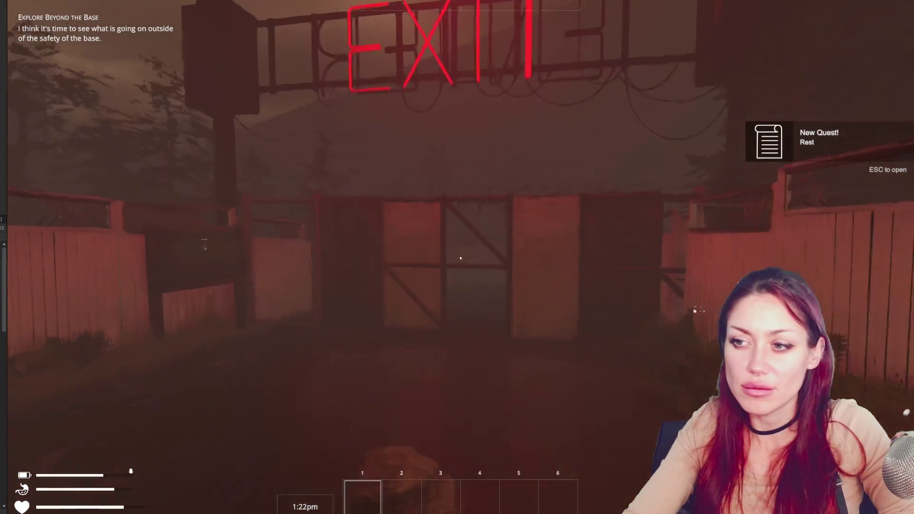
pyautogui.press('w')
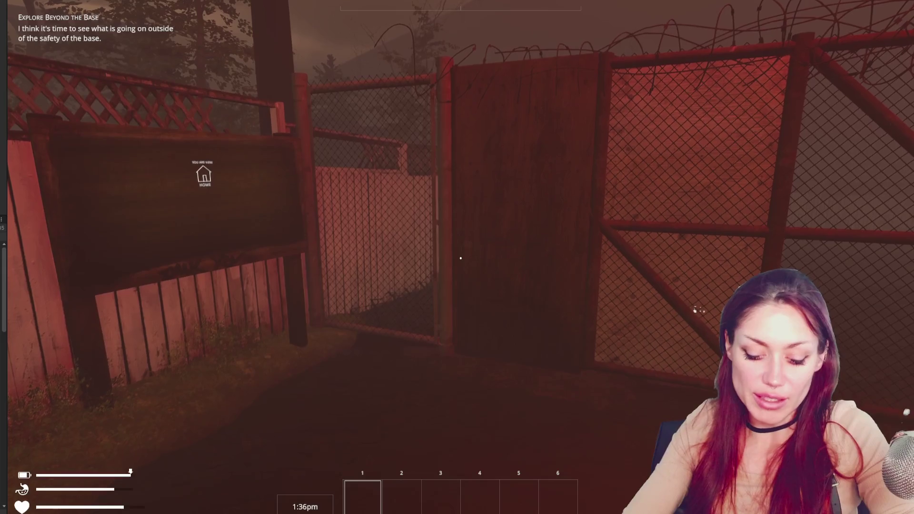
pyautogui.press('Escape')
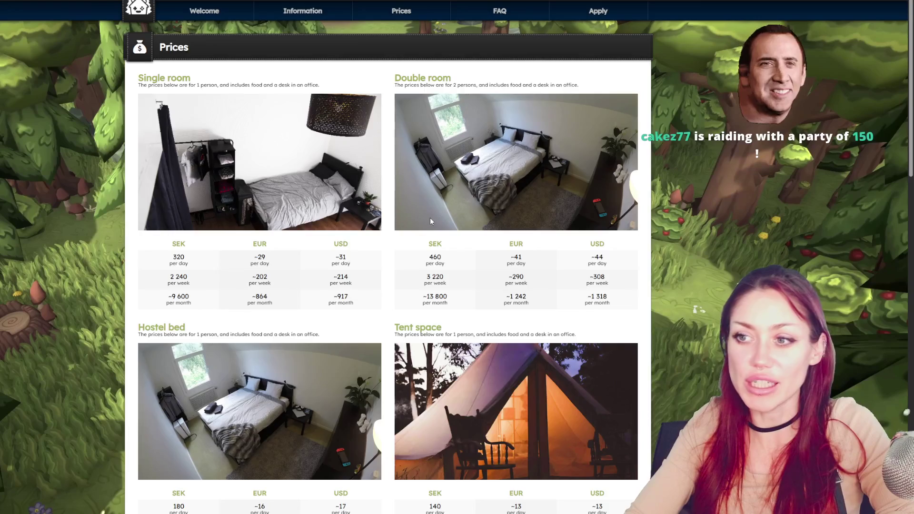
# Scroll the Spelkollektivet site to the Prices section with the room rate tables.
pyautogui.scroll(-2, 440, 219)
pyautogui.scroll(-2, 440, 219)
pyautogui.scroll(4, 544, 207)
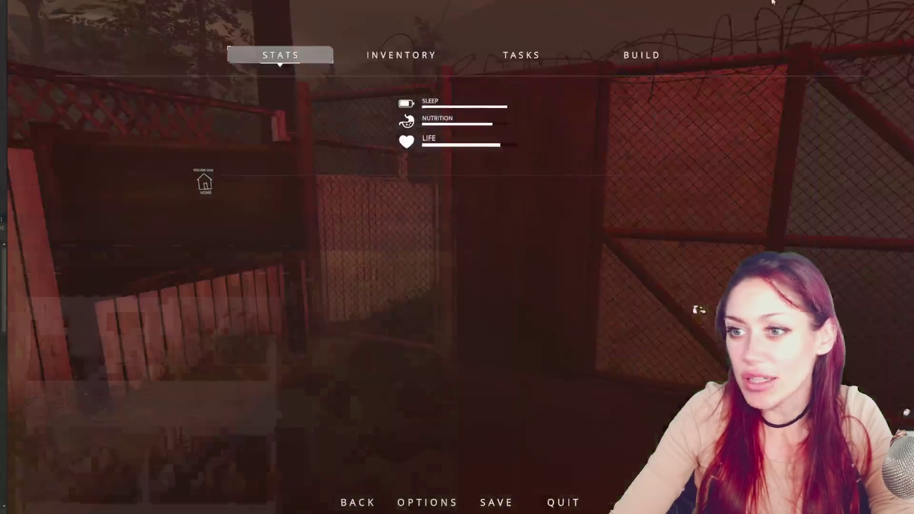
# Back in the playtest, resume and then pause the game again on the Stats page.
pyautogui.press('Escape')
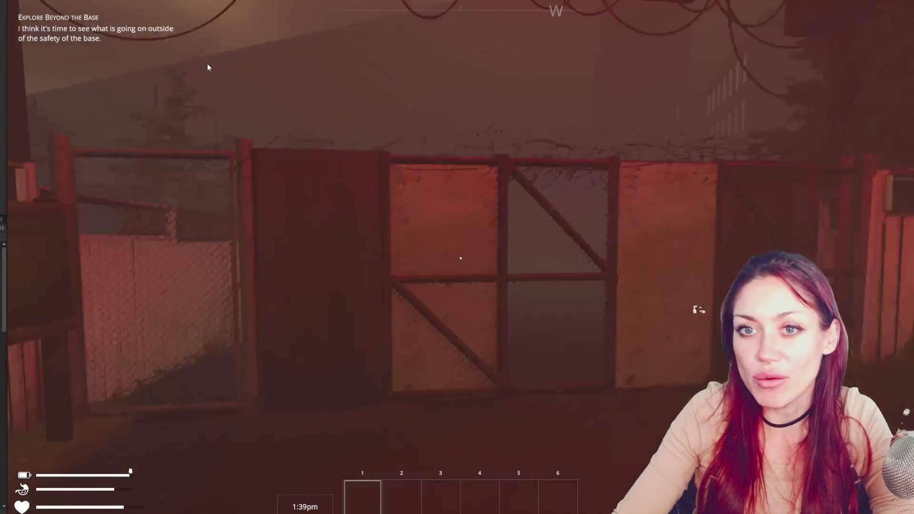
pyautogui.press('Escape')
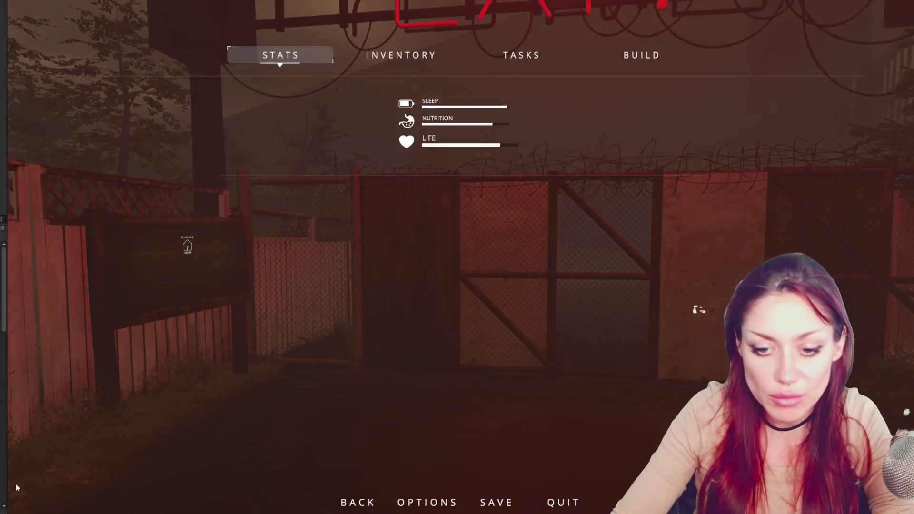
pyautogui.hotkey('alt', 'Tab')
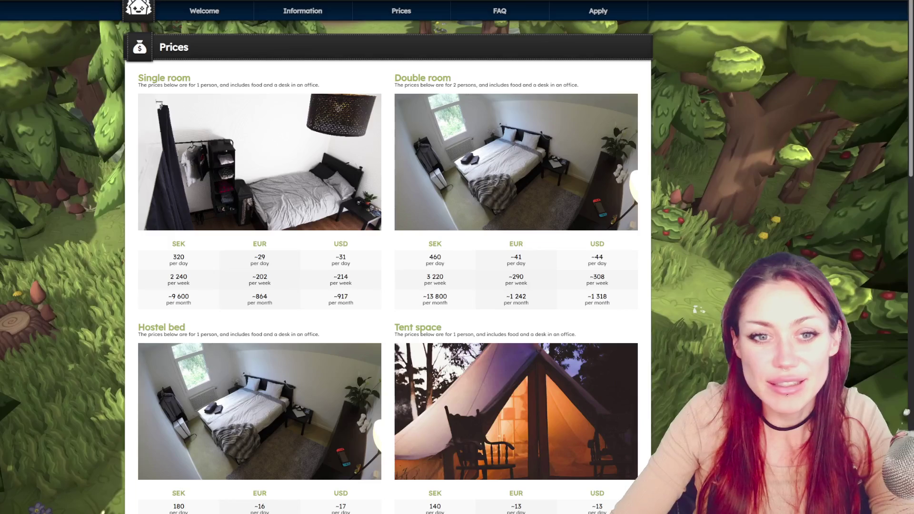
# Jump to the Welcome section and highlight the site's tagline text.
pyautogui.click(201, 12)
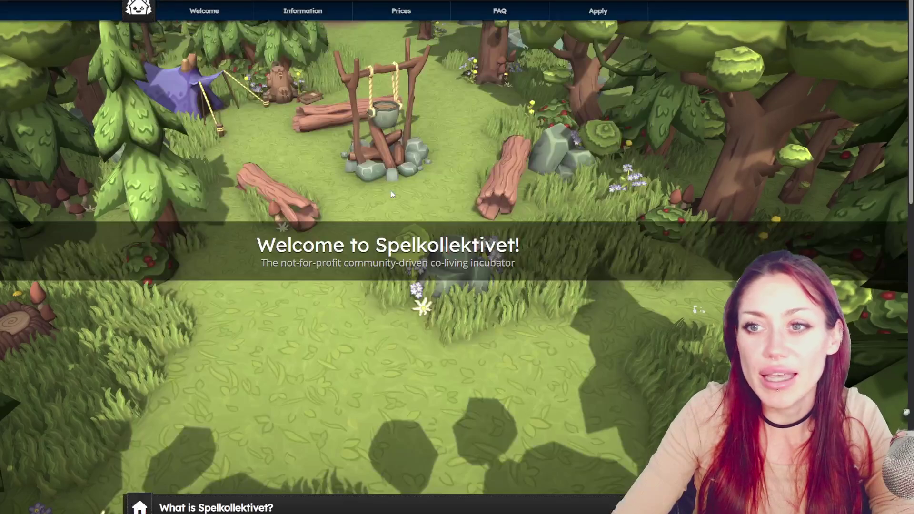
pyautogui.moveTo(273, 263); pyautogui.dragTo(490, 264)
pyautogui.click(529, 264)
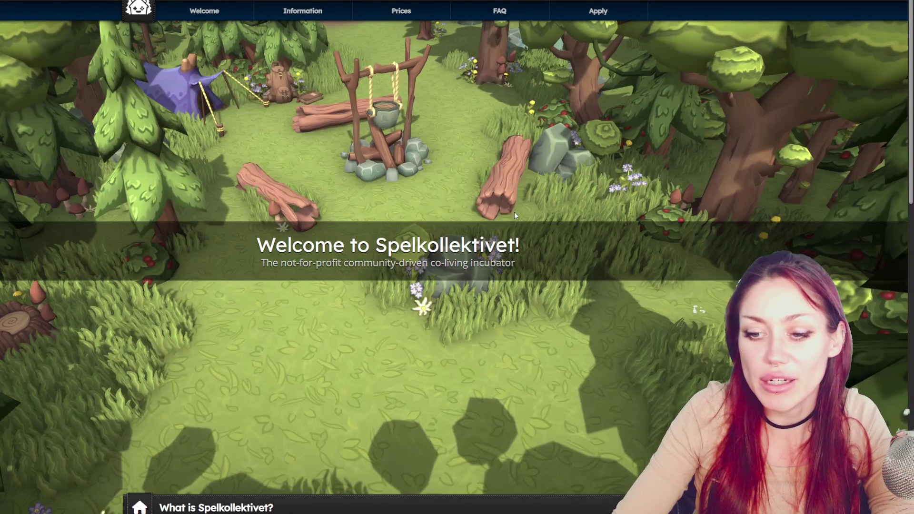
# Scroll past the intro and Location map to the single, double, hostel bed and tent price tables.
pyautogui.scroll(-4, 518, 217)
pyautogui.scroll(-8, 253, 253)
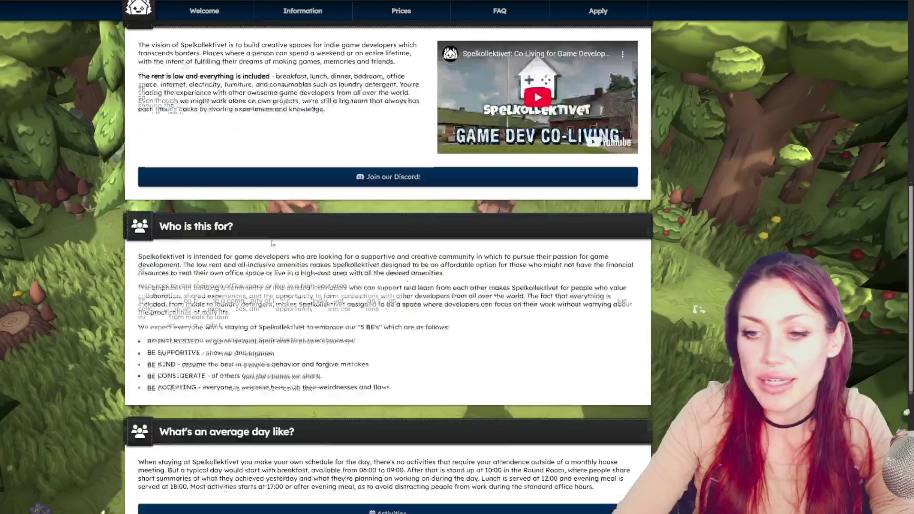
pyautogui.scroll(-4, 263, 227)
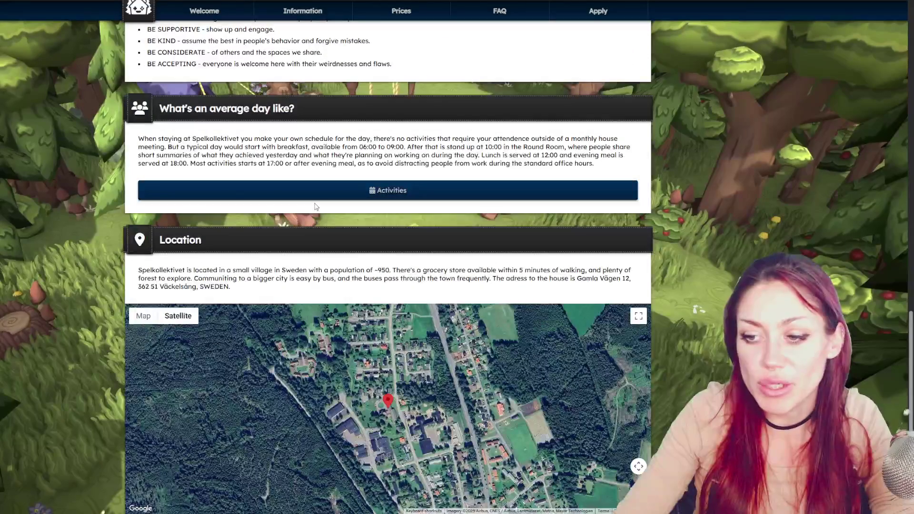
pyautogui.scroll(17, 481, 471)
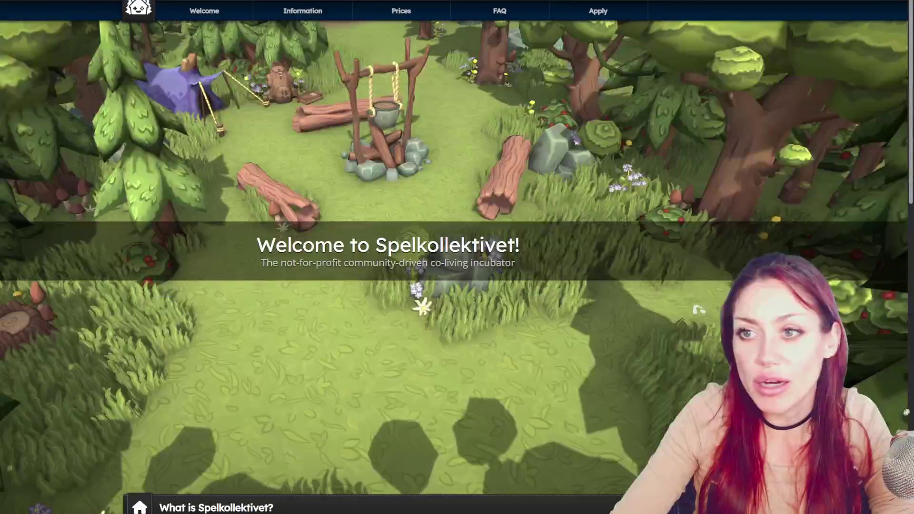
pyautogui.scroll(-10, 347, 218)
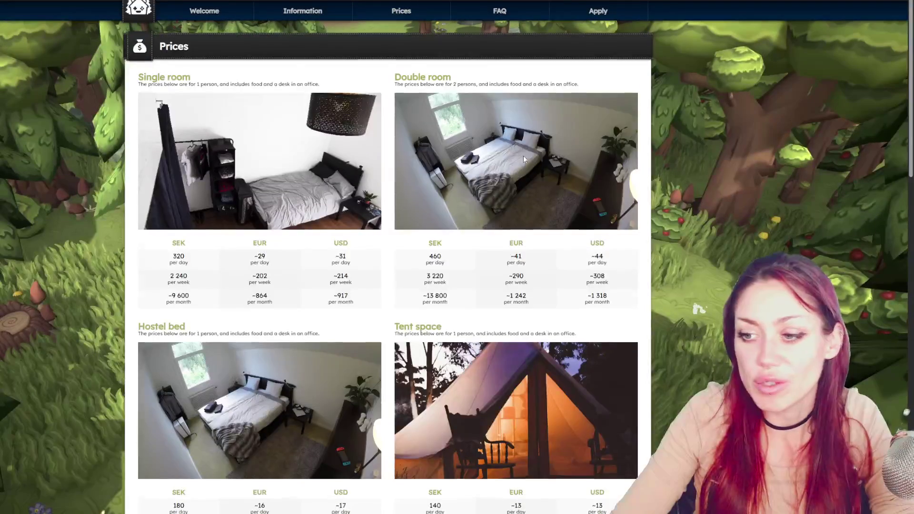
pyautogui.scroll(-1, 523, 159)
pyautogui.scroll(-2, 608, 396)
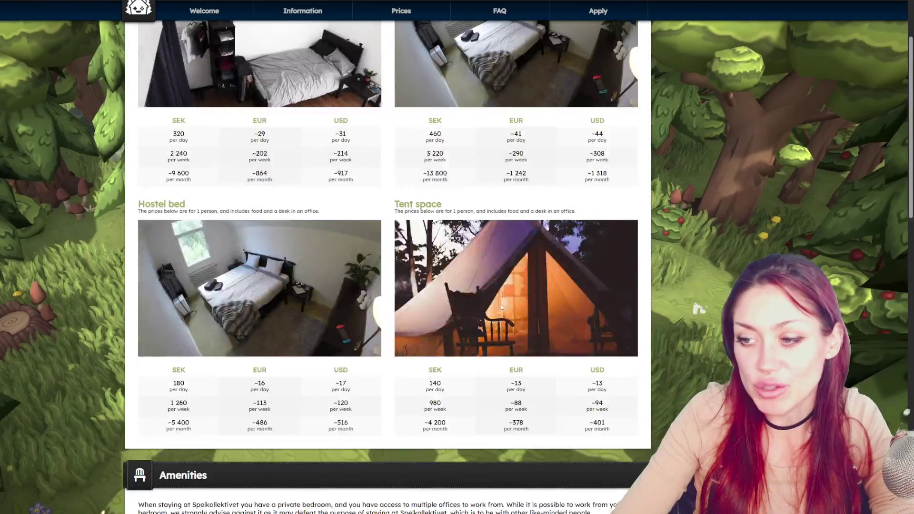
pyautogui.scroll(2, 564, 304)
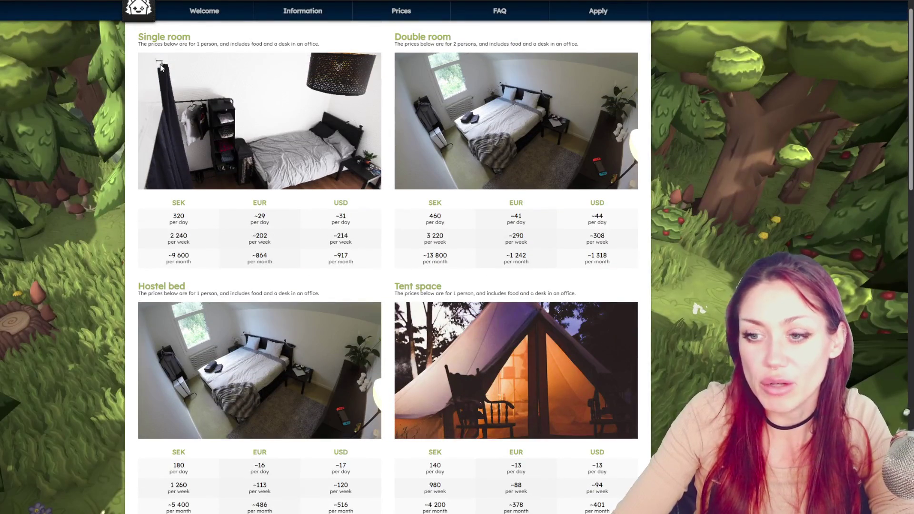
pyautogui.scroll(-3, 209, 198)
pyautogui.scroll(2, 229, 200)
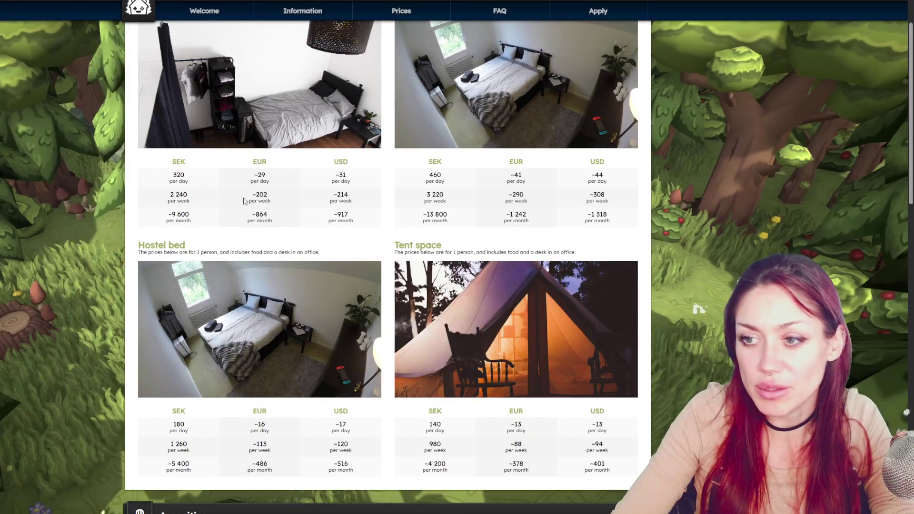
pyautogui.scroll(-2, 244, 200)
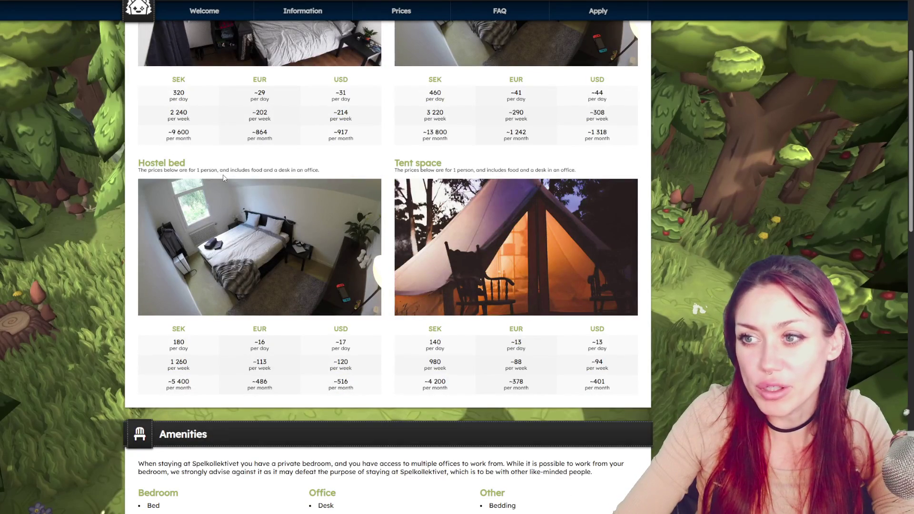
pyautogui.scroll(3, 555, 181)
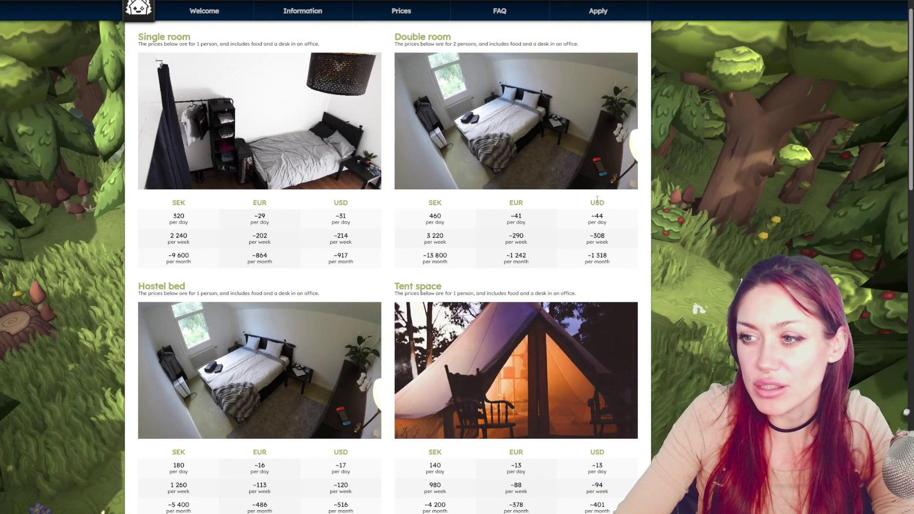
pyautogui.scroll(-4, 259, 369)
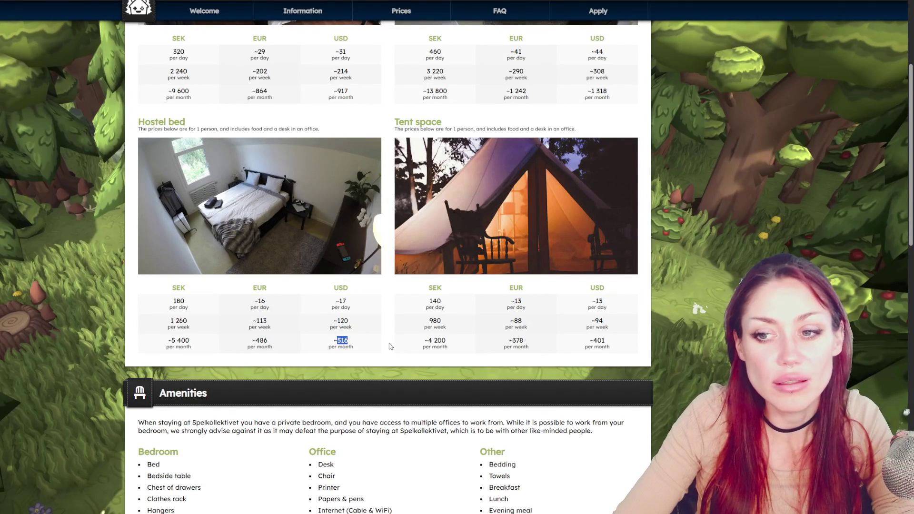
# Highlight the Bedroom, Office and Other amenities lists, then the words Coffee and Tea.
pyautogui.scroll(-5, 383, 338)
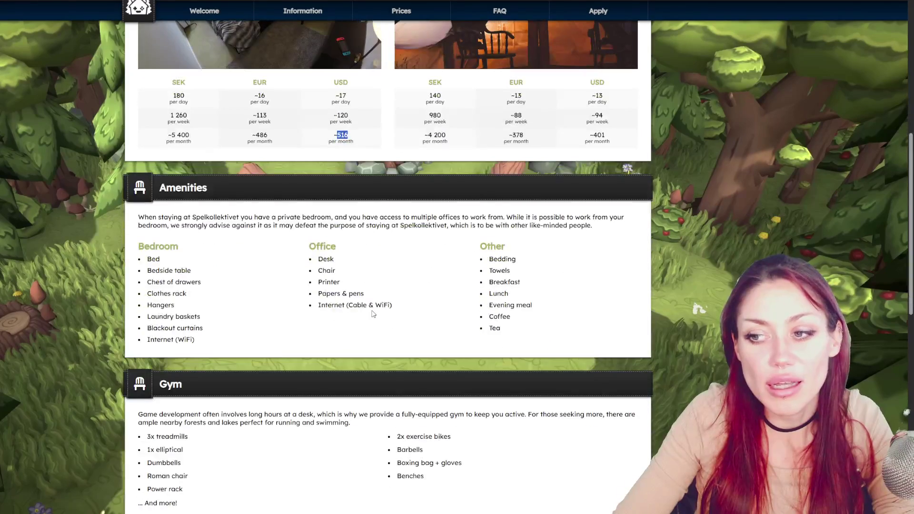
pyautogui.moveTo(152, 259); pyautogui.dragTo(207, 338)
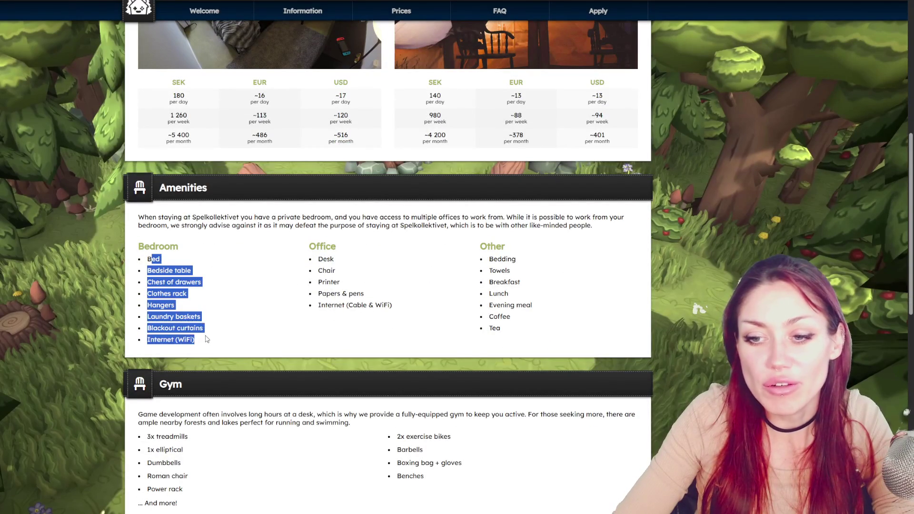
pyautogui.moveTo(315, 259); pyautogui.dragTo(401, 308)
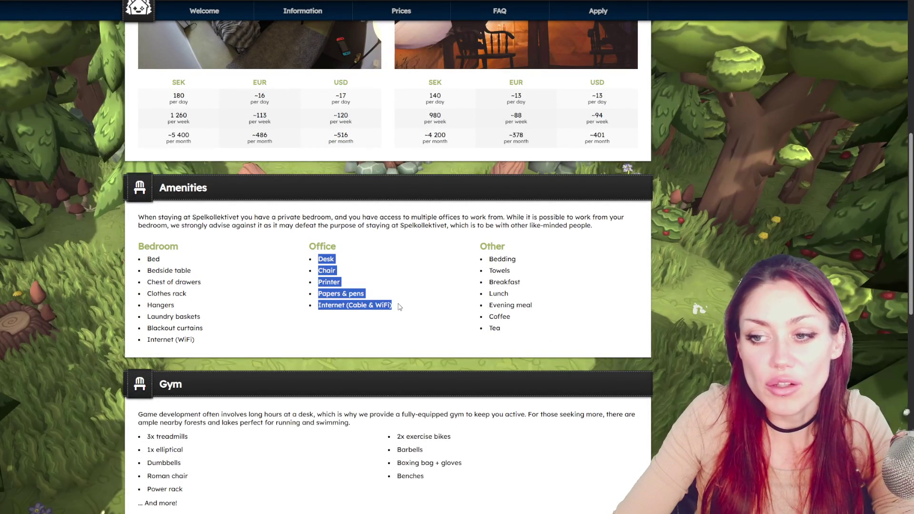
pyautogui.moveTo(487, 259); pyautogui.dragTo(544, 329)
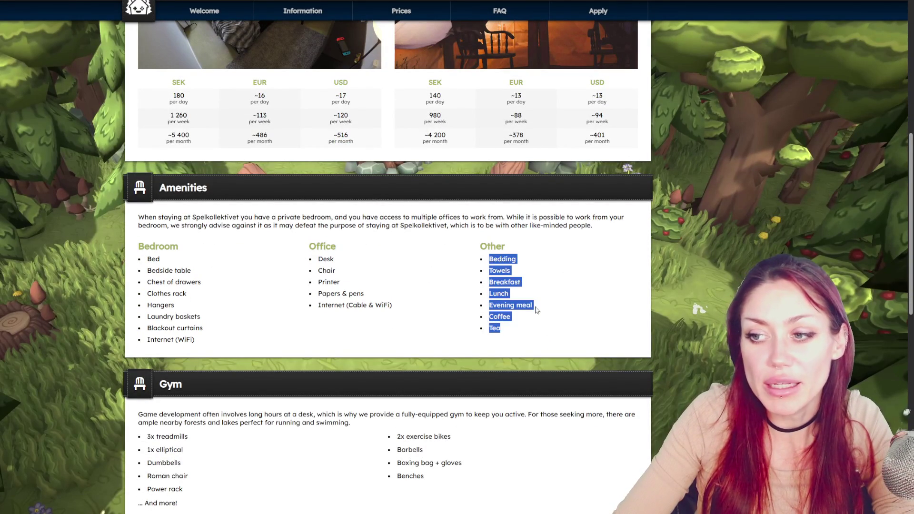
pyautogui.click(541, 319)
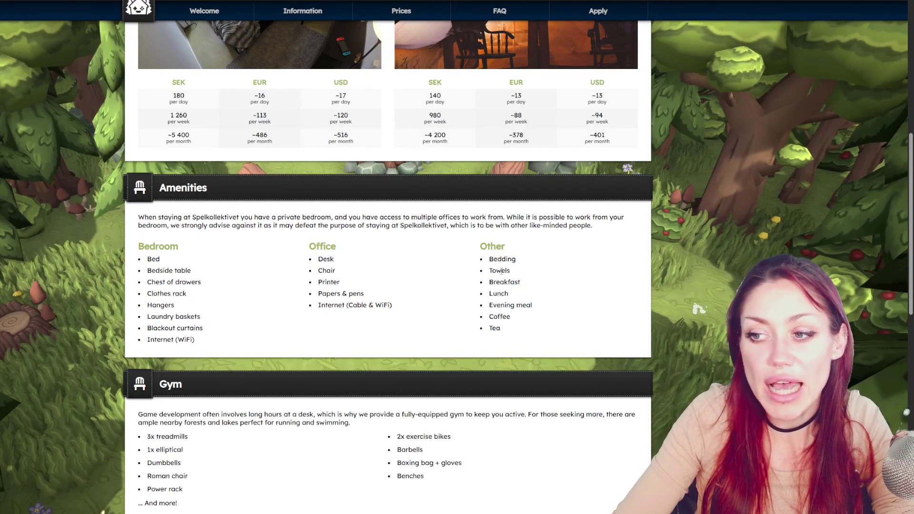
pyautogui.doubleClick(500, 316)
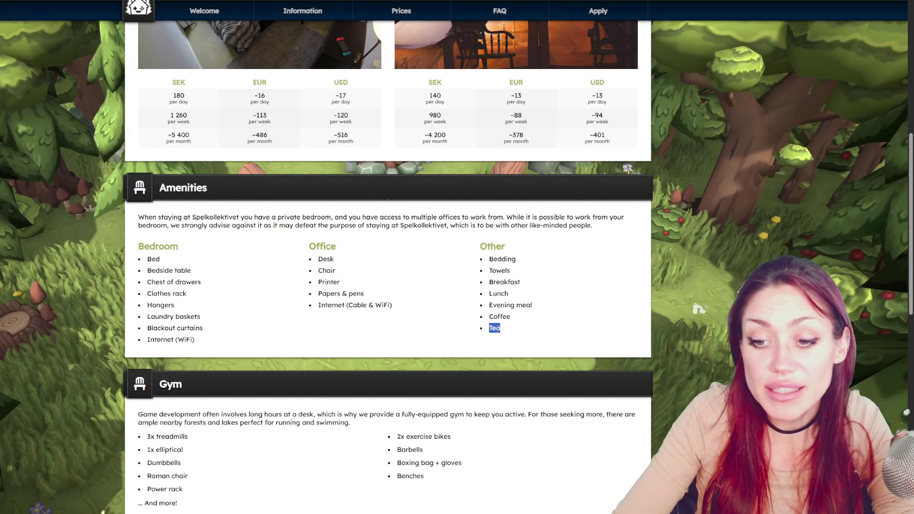
pyautogui.doubleClick(494, 328)
# Scroll back and forth through the Prices and Amenities sections.
pyautogui.scroll(-3, 369, 360)
pyautogui.scroll(-3, 247, 291)
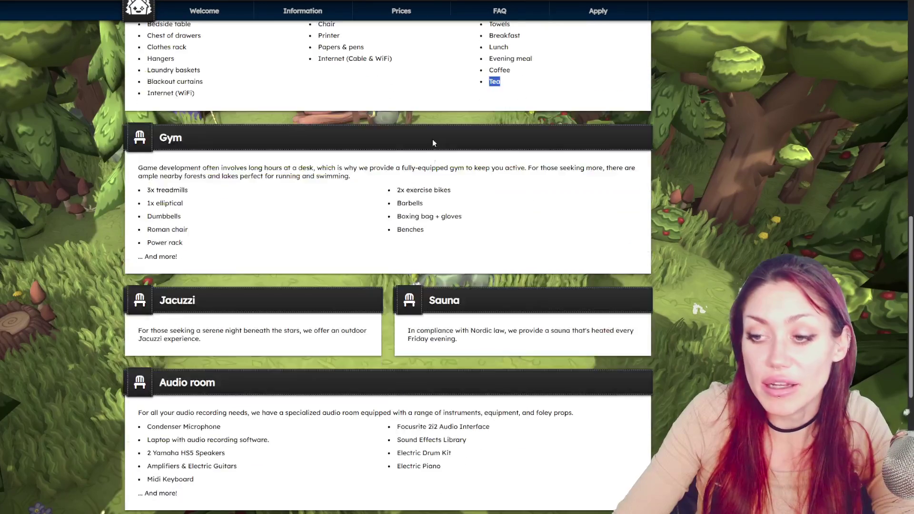
pyautogui.scroll(5, 470, 255)
pyautogui.scroll(2, 469, 255)
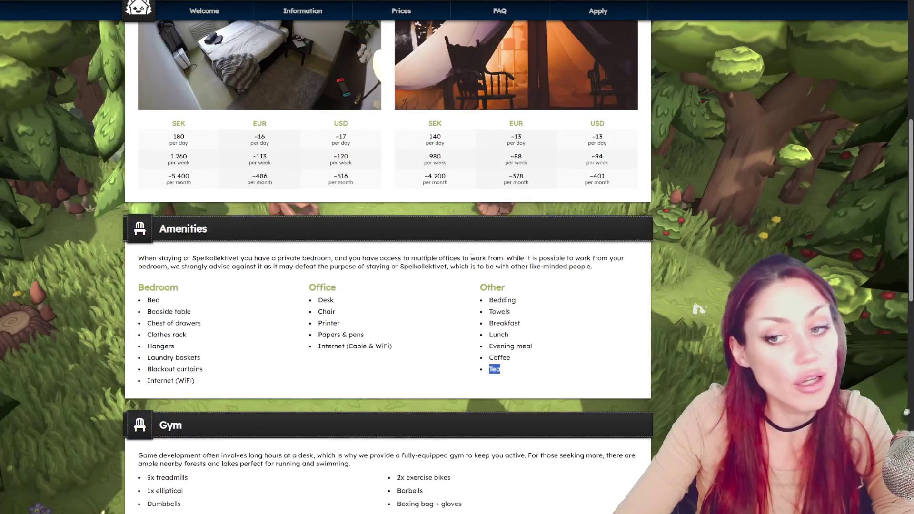
pyautogui.scroll(3, 538, 313)
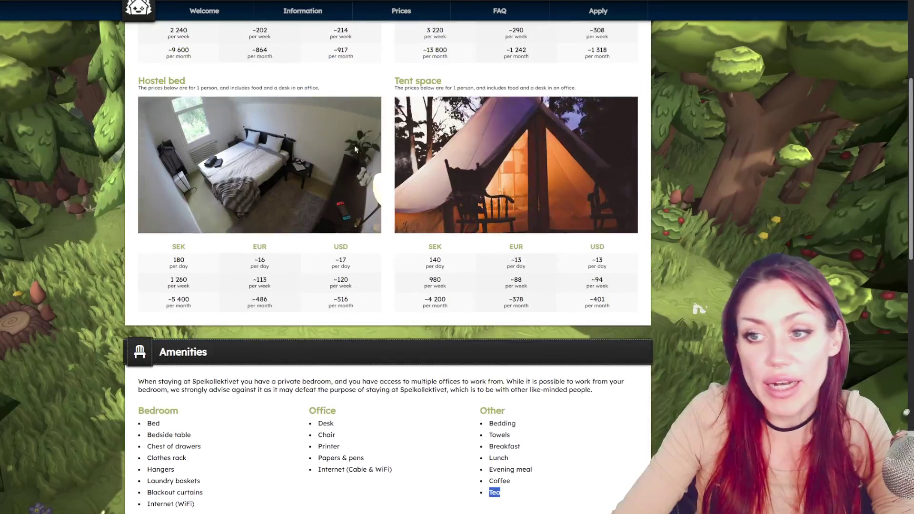
pyautogui.scroll(-3, 313, 242)
pyautogui.scroll(4, 321, 239)
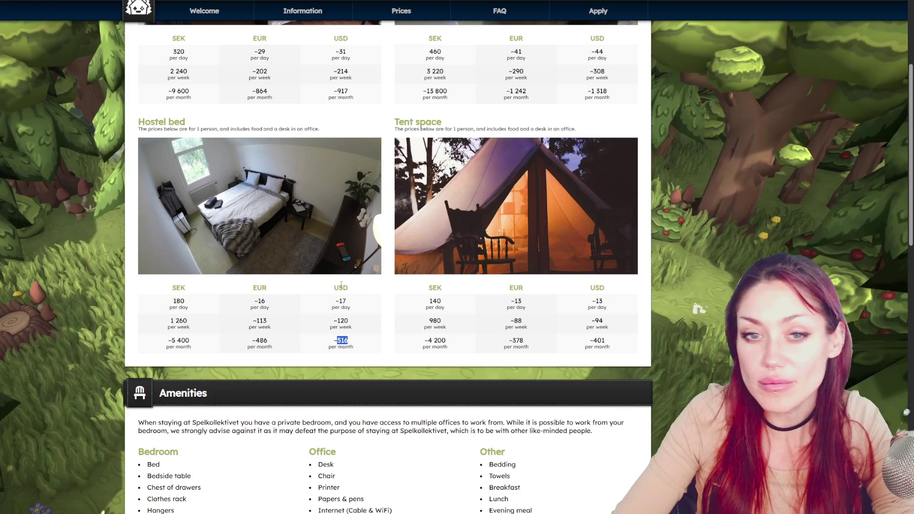
pyautogui.scroll(-3, 333, 273)
pyautogui.scroll(-5, 333, 272)
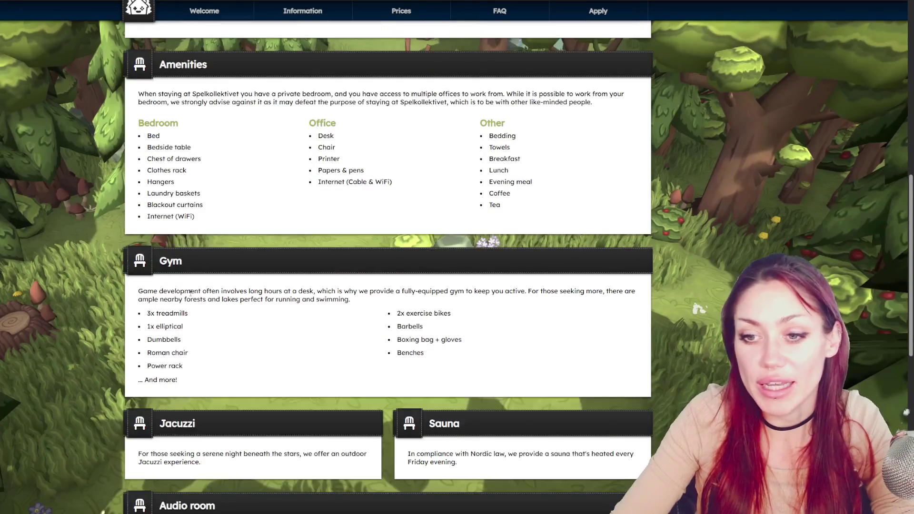
pyautogui.scroll(-5, 452, 256)
pyautogui.scroll(-2, 452, 256)
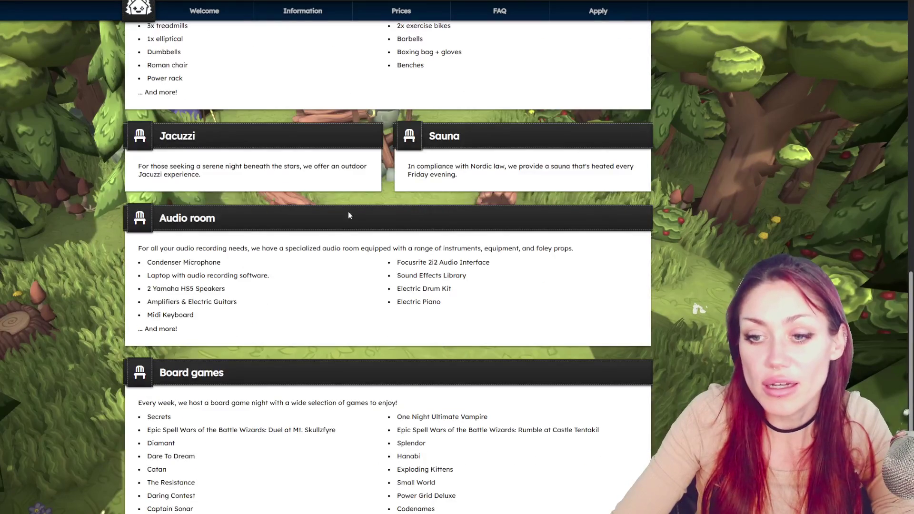
pyautogui.scroll(-3, 385, 216)
pyautogui.scroll(14, 428, 276)
pyautogui.scroll(10, 437, 273)
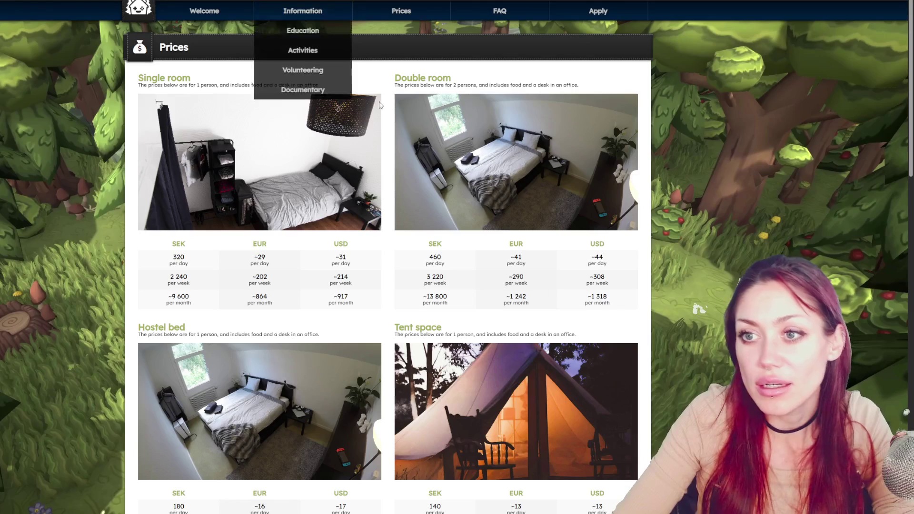
# Open the Education page about The Indie Quest and scroll through it.
pyautogui.click(303, 30)
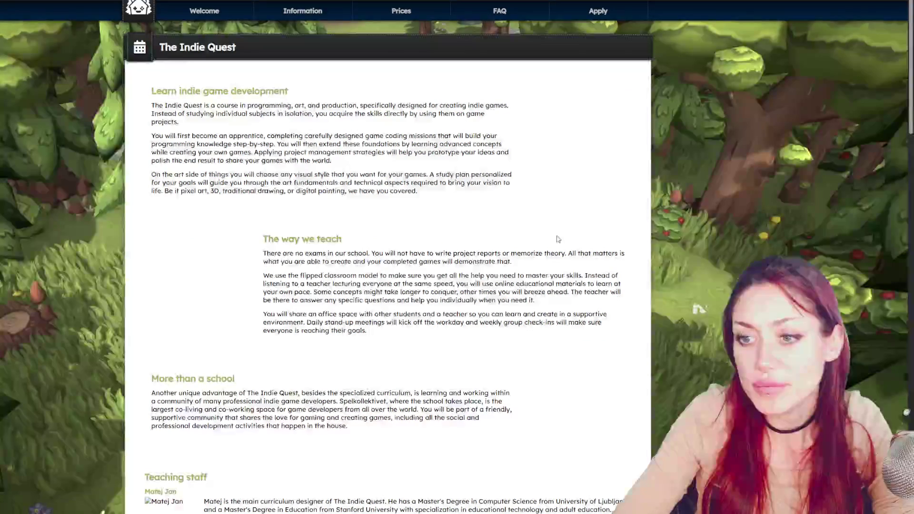
pyautogui.scroll(-10, 559, 237)
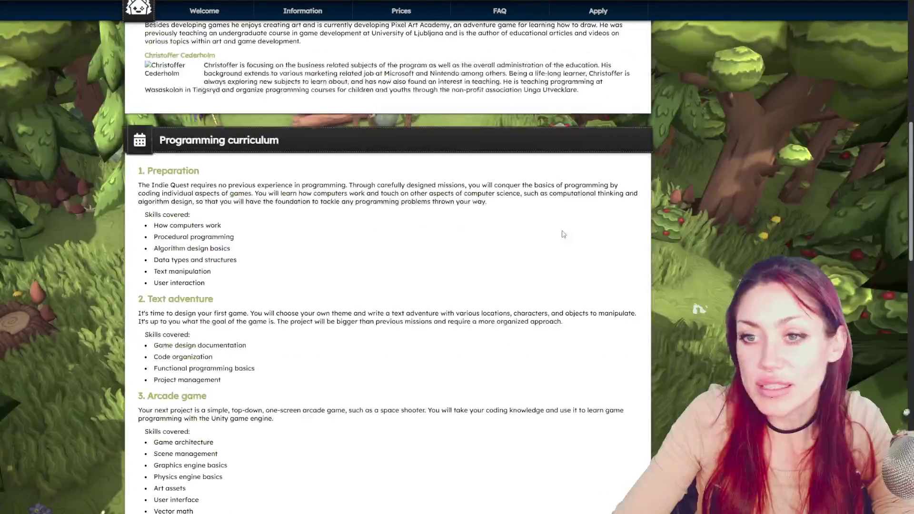
pyautogui.scroll(-3, 233, 167)
pyautogui.scroll(-13, 239, 168)
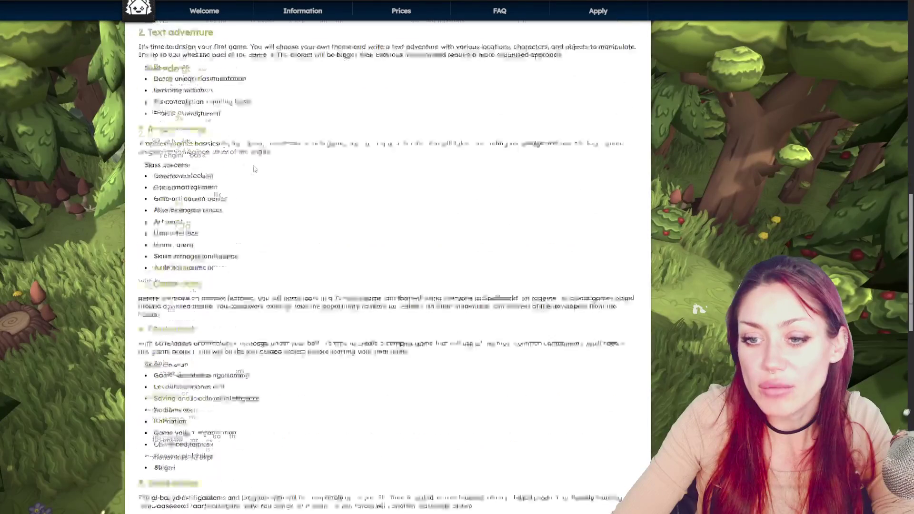
pyautogui.scroll(-2, 260, 165)
# Go to the Volunteering information, then open the Documentary section.
pyautogui.moveTo(300, 11)
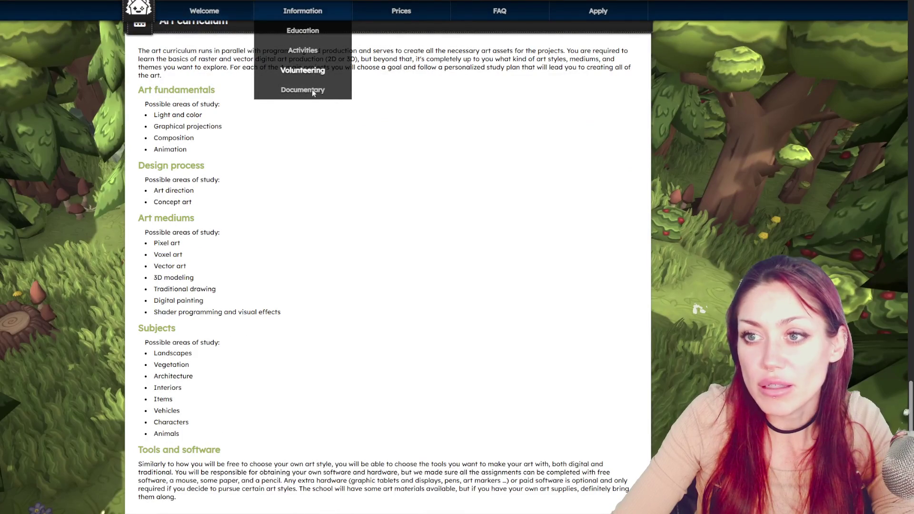
pyautogui.click(303, 70)
pyautogui.click(302, 90)
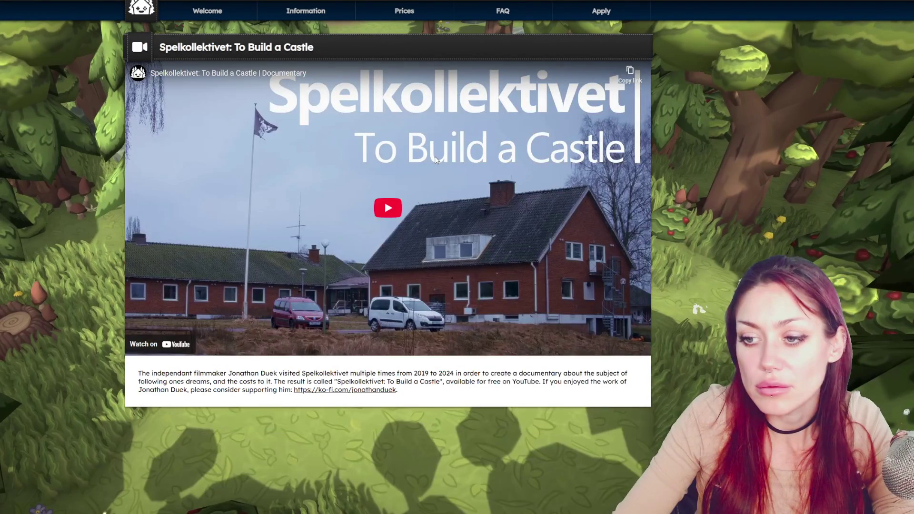
# Play the documentary muted, skip to Chapter 06 and pause, then return to Welcome's 'Who is this for?'.
pyautogui.click(397, 213)
pyautogui.click(154, 349)
pyautogui.click(176, 339)
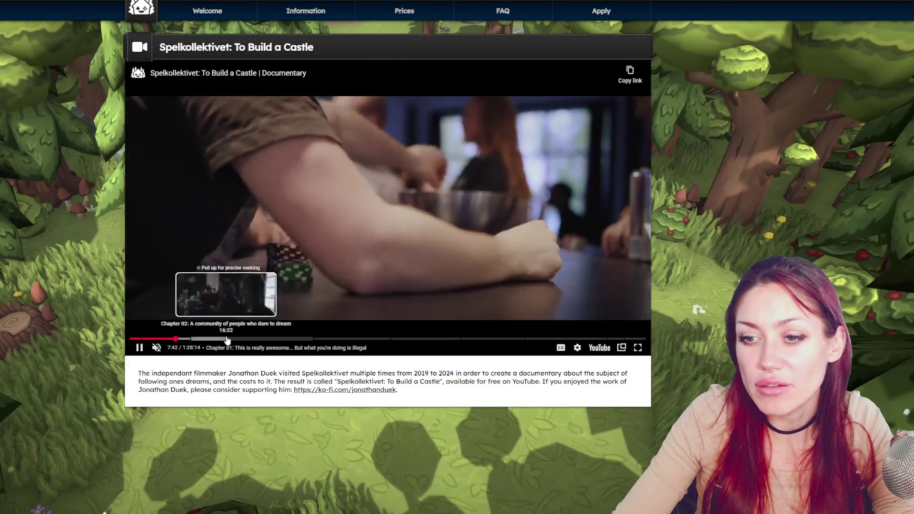
pyautogui.click(226, 339)
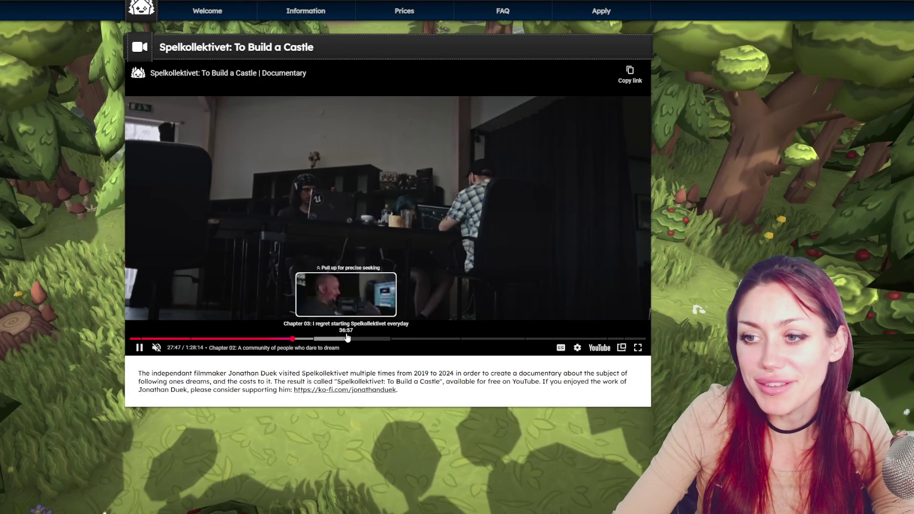
pyautogui.click(346, 339)
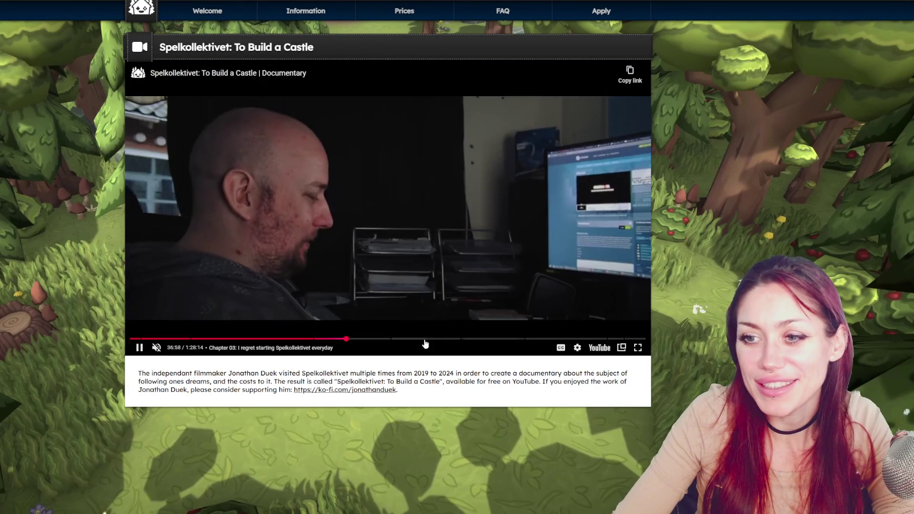
pyautogui.click(416, 339)
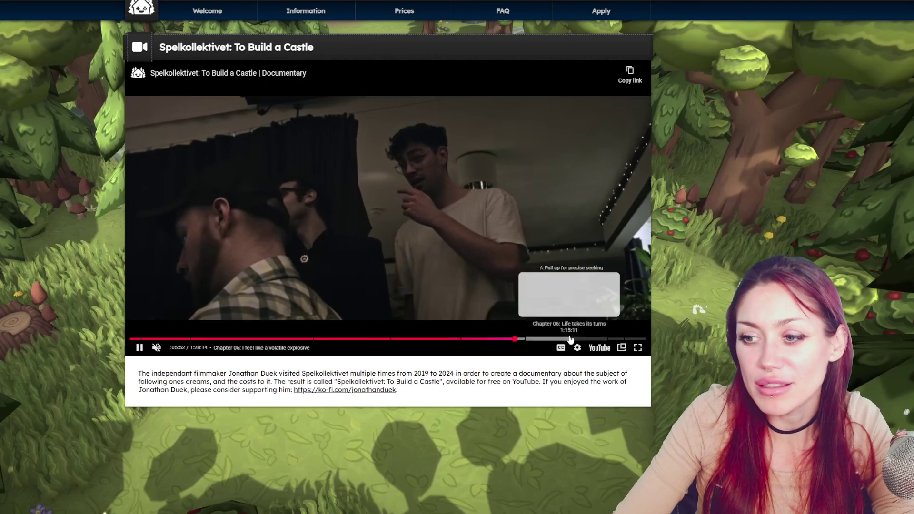
pyautogui.click(569, 339)
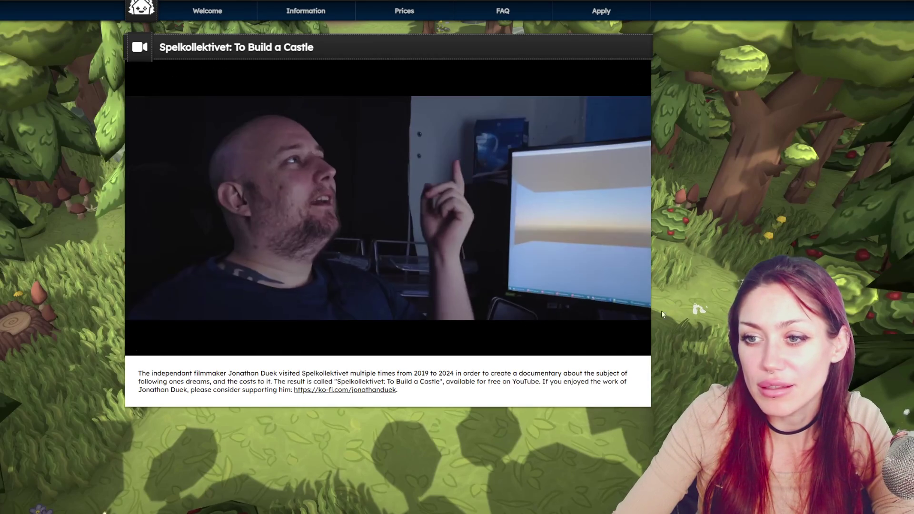
pyautogui.click(357, 208)
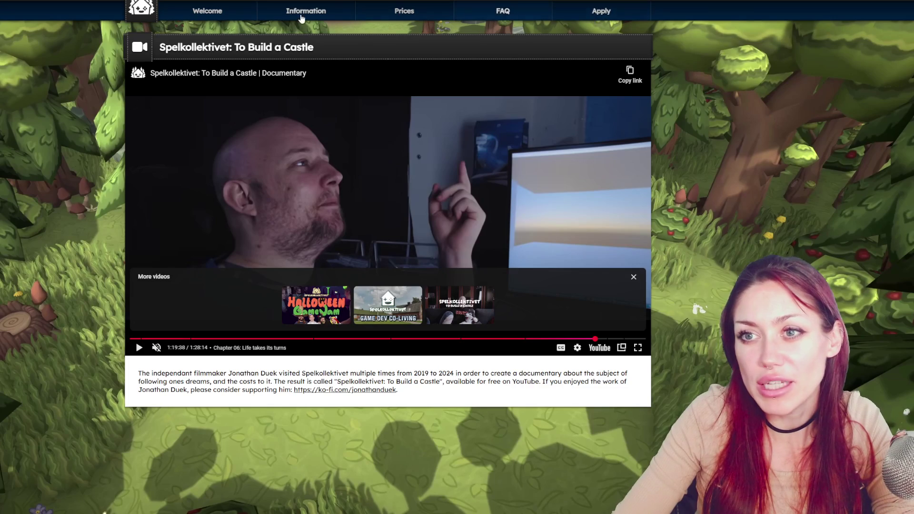
pyautogui.click(219, 14)
pyautogui.scroll(-10, 281, 207)
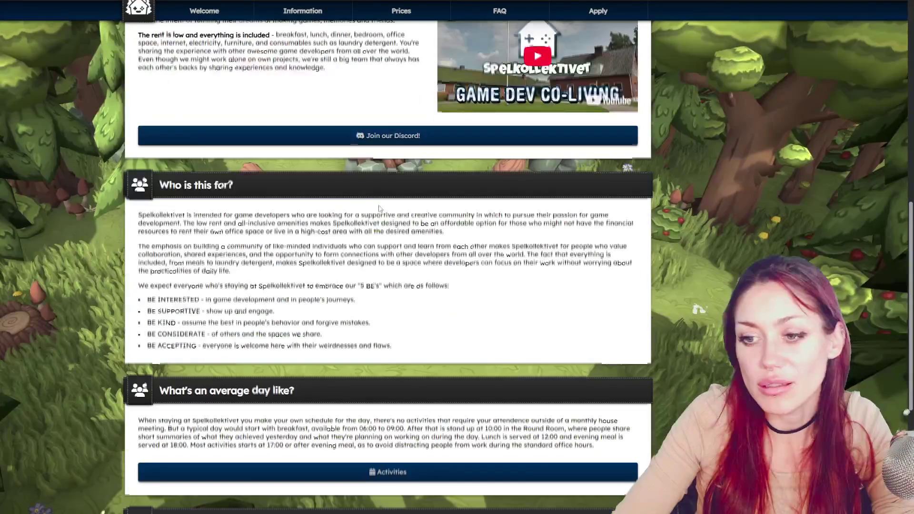
# Jump to the Weekly activities schedule and highlight Monday's stand-up meeting and evening meal entries.
pyautogui.scroll(7, 372, 70)
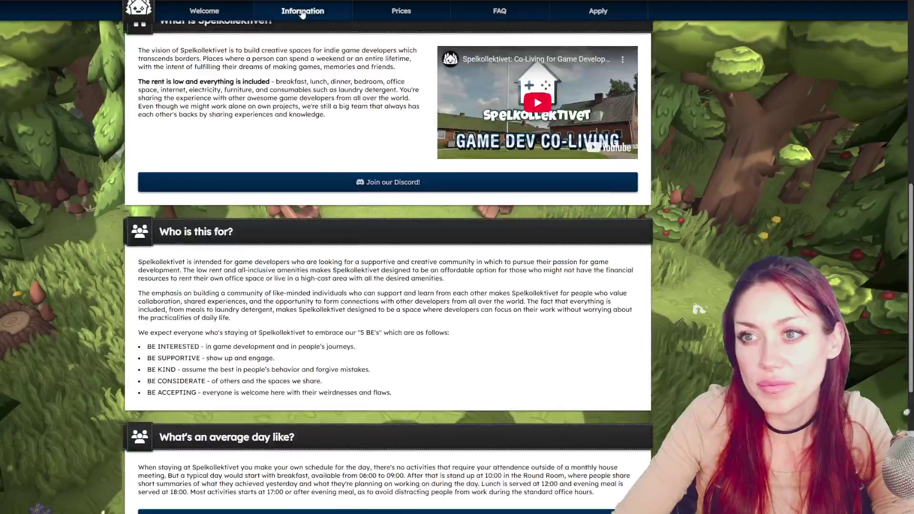
pyautogui.click(303, 50)
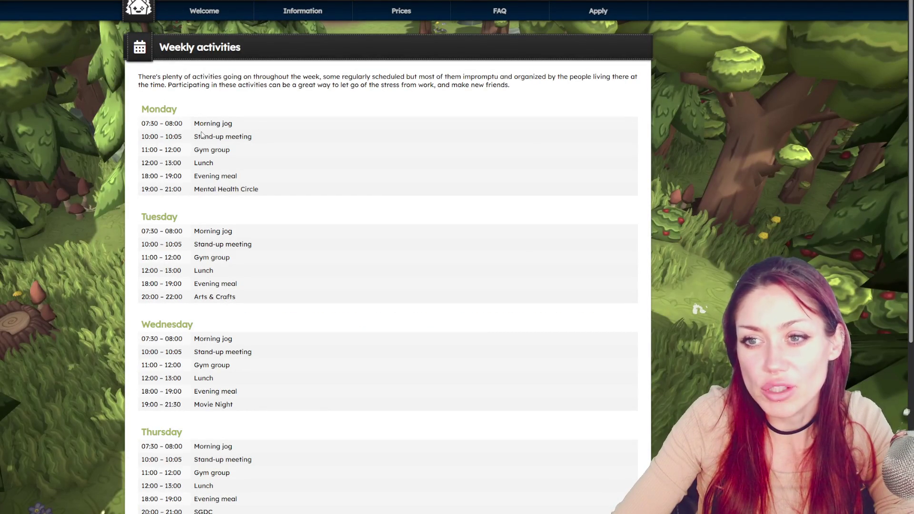
pyautogui.moveTo(201, 136); pyautogui.dragTo(285, 140)
pyautogui.click(202, 152)
pyautogui.moveTo(198, 176); pyautogui.dragTo(267, 177)
pyautogui.moveTo(198, 191); pyautogui.dragTo(288, 192)
pyautogui.click(266, 171)
# Highlight Tuesday's Arts & Crafts and Gym group activities in the schedule.
pyautogui.scroll(-2, 217, 150)
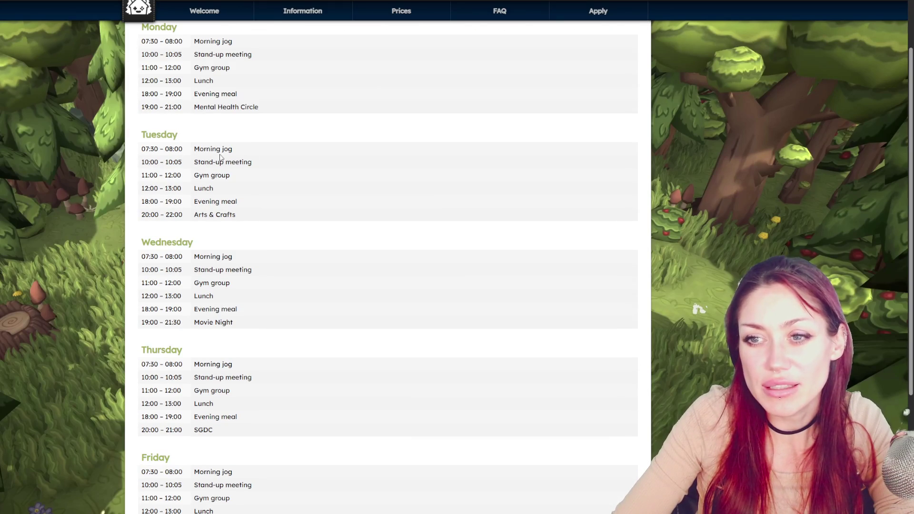
pyautogui.scroll(-2, 221, 110)
pyautogui.scroll(3, 222, 117)
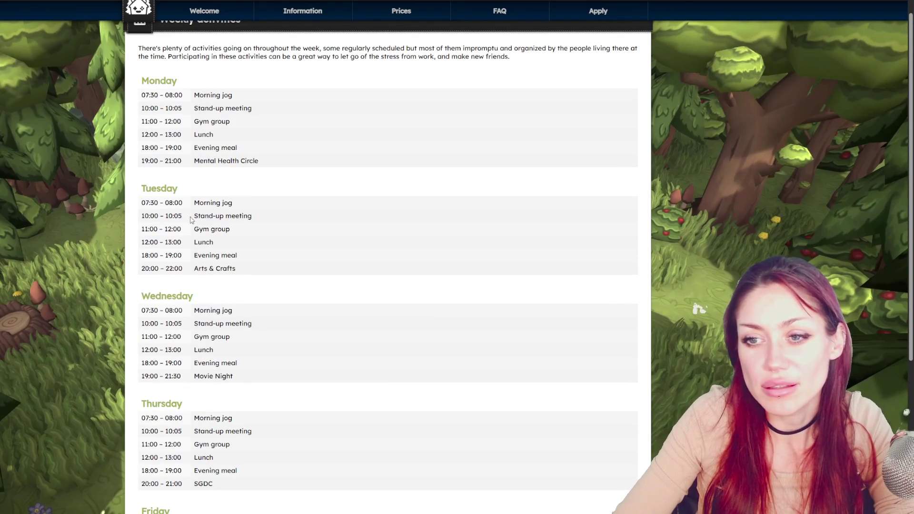
pyautogui.scroll(-2, 224, 171)
pyautogui.scroll(1, 203, 142)
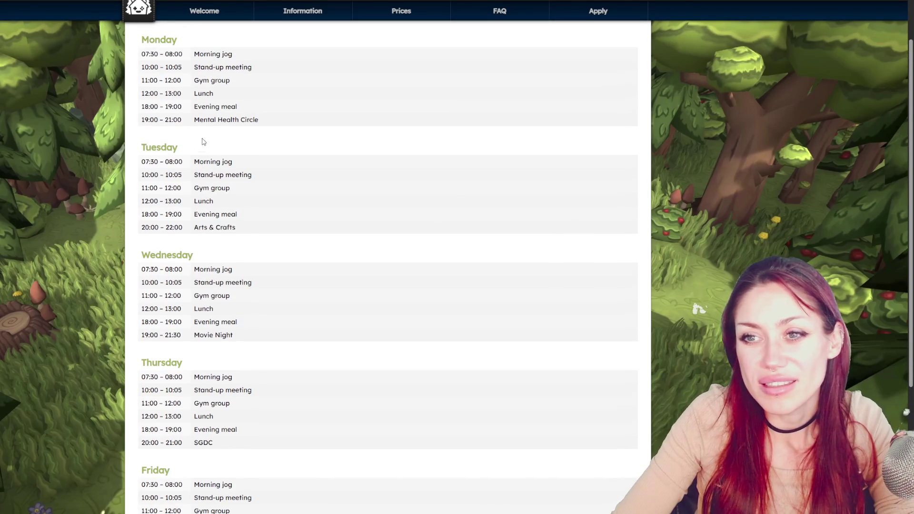
pyautogui.scroll(1, 219, 101)
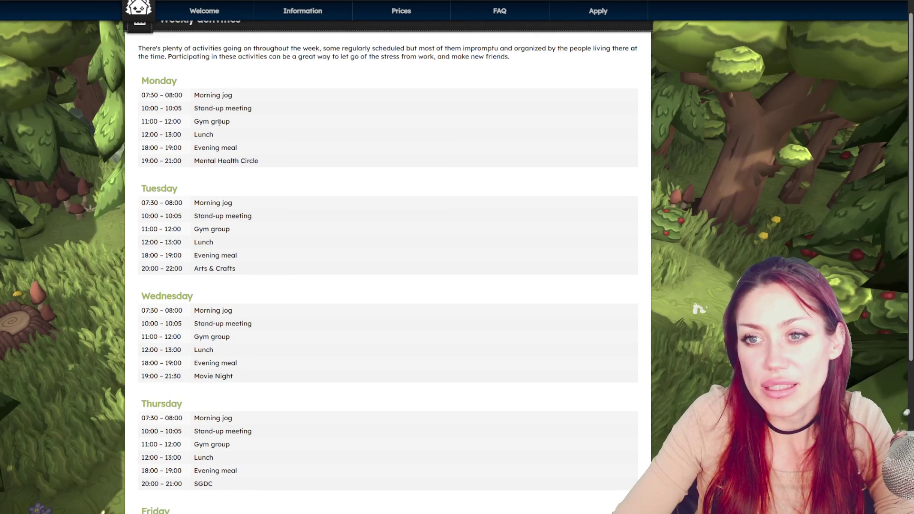
pyautogui.scroll(-5, 253, 228)
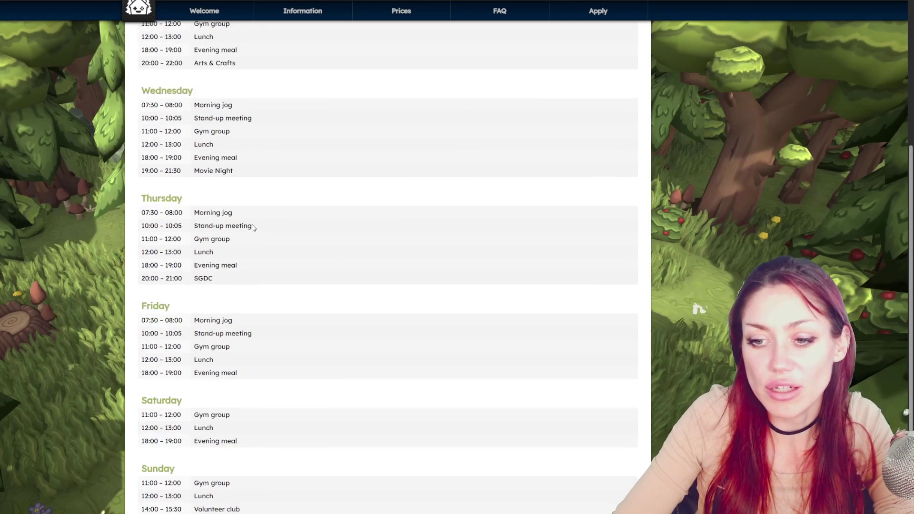
pyautogui.scroll(6, 261, 226)
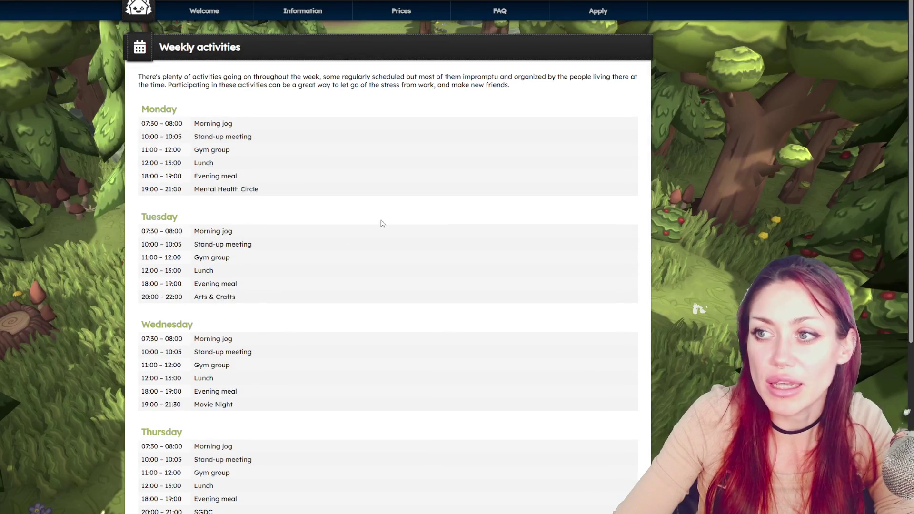
pyautogui.scroll(-2, 204, 145)
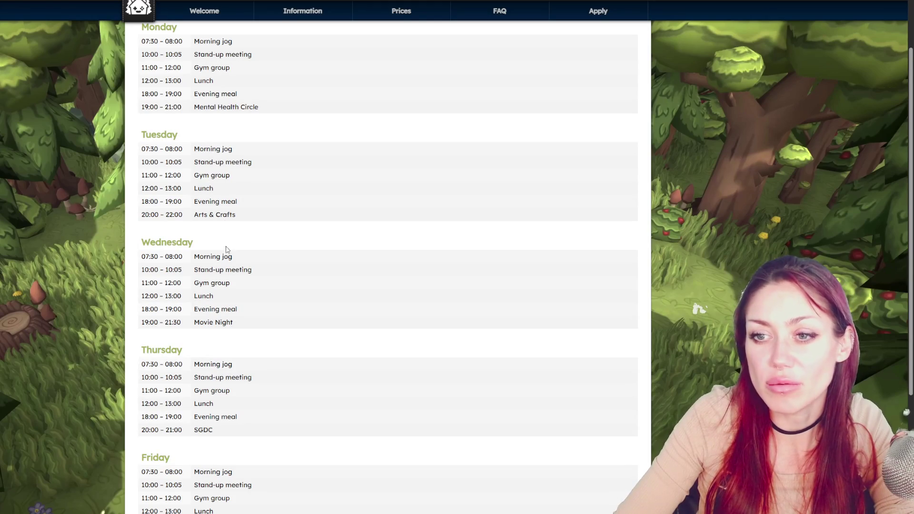
pyautogui.tripleClick(207, 214)
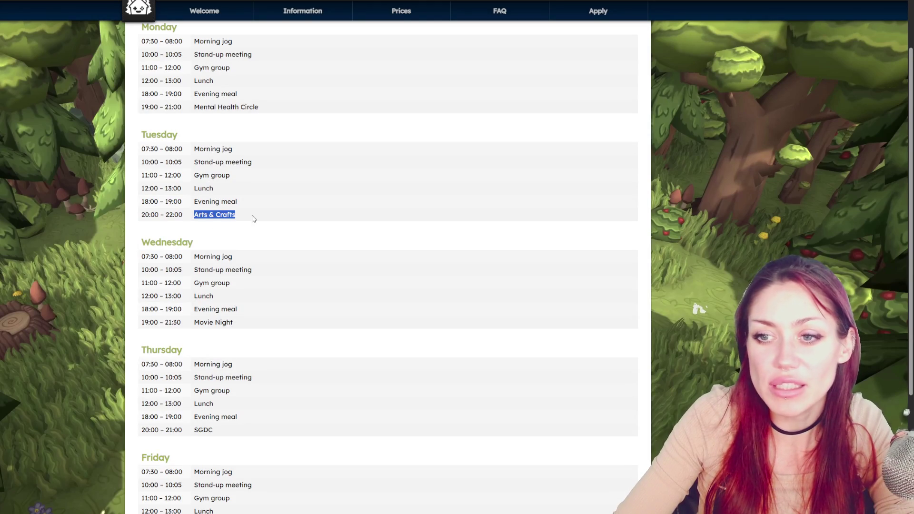
pyautogui.tripleClick(197, 174)
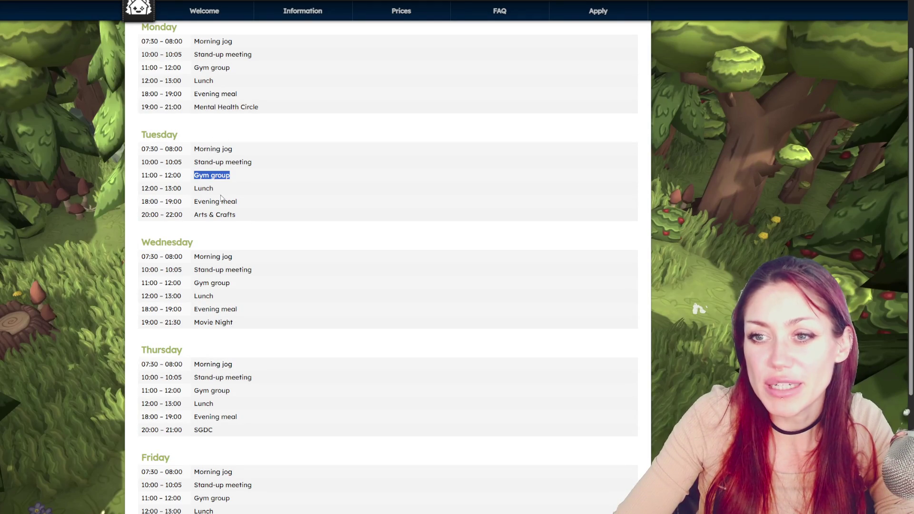
# Highlight Wednesday's Movie Night, then Monday's Morning jog activity.
pyautogui.scroll(-4, 221, 197)
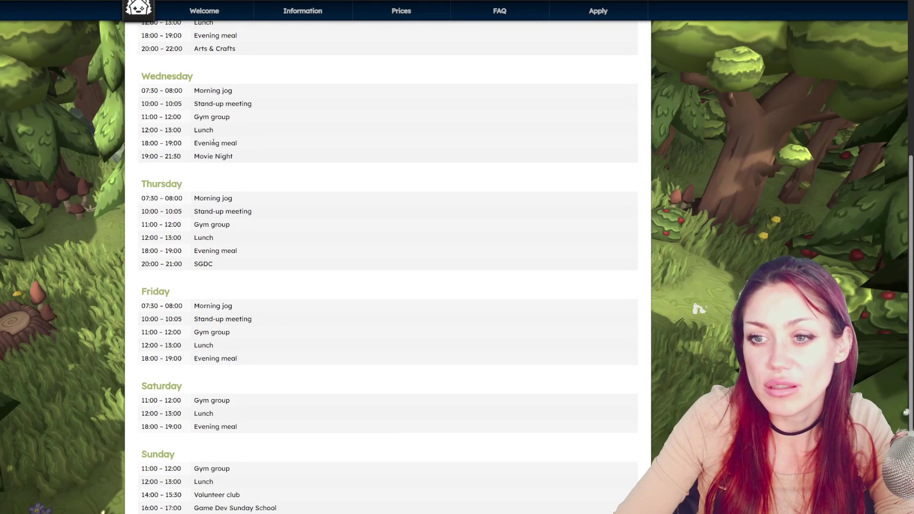
pyautogui.scroll(-1, 213, 143)
pyautogui.tripleClick(214, 129)
pyautogui.click(221, 332)
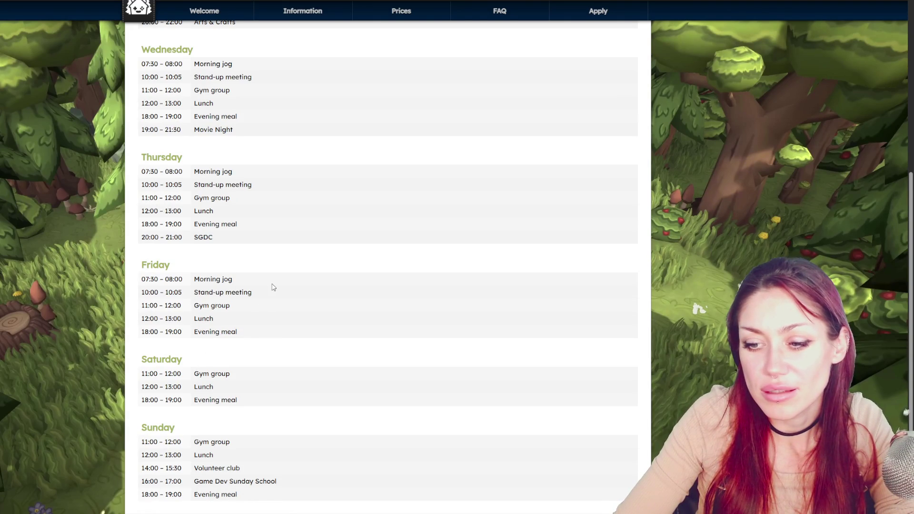
pyautogui.scroll(5, 274, 287)
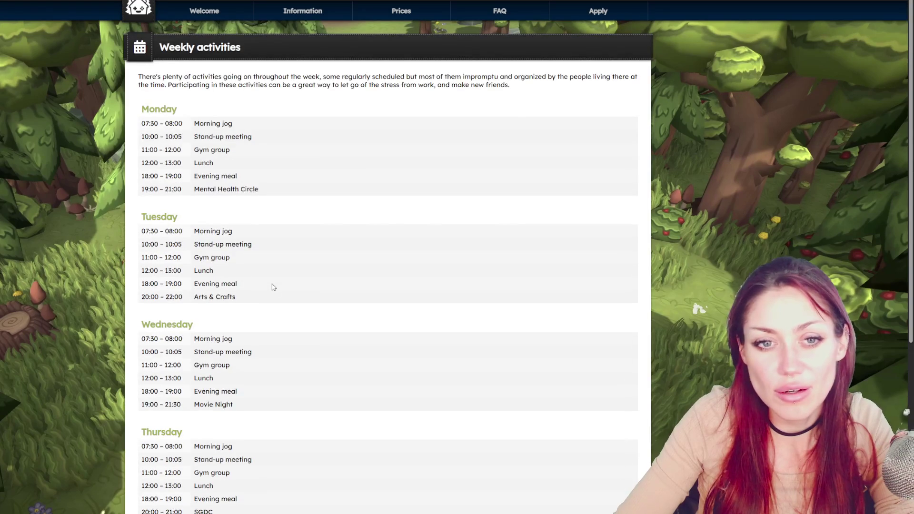
pyautogui.tripleClick(205, 123)
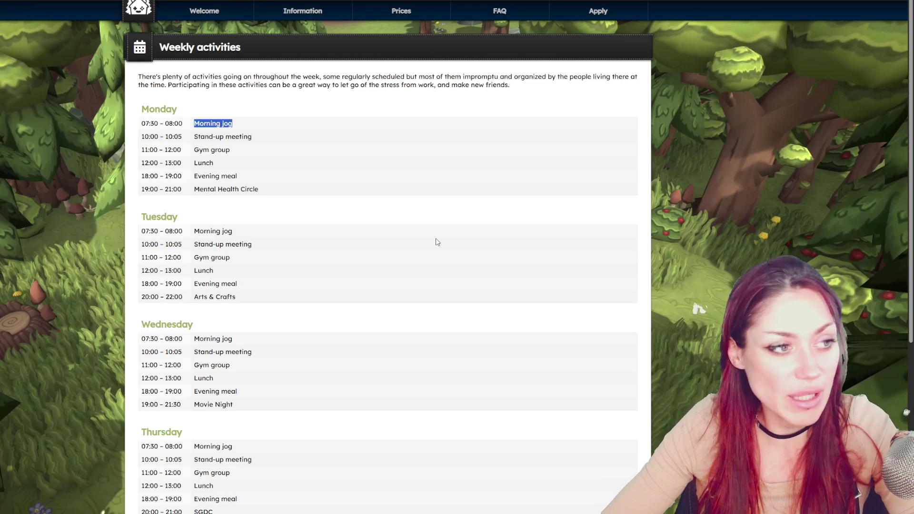
# Open the Prices page and select the hostel bed's 516 USD monthly price.
pyautogui.click(410, 11)
pyautogui.scroll(-5, 355, 324)
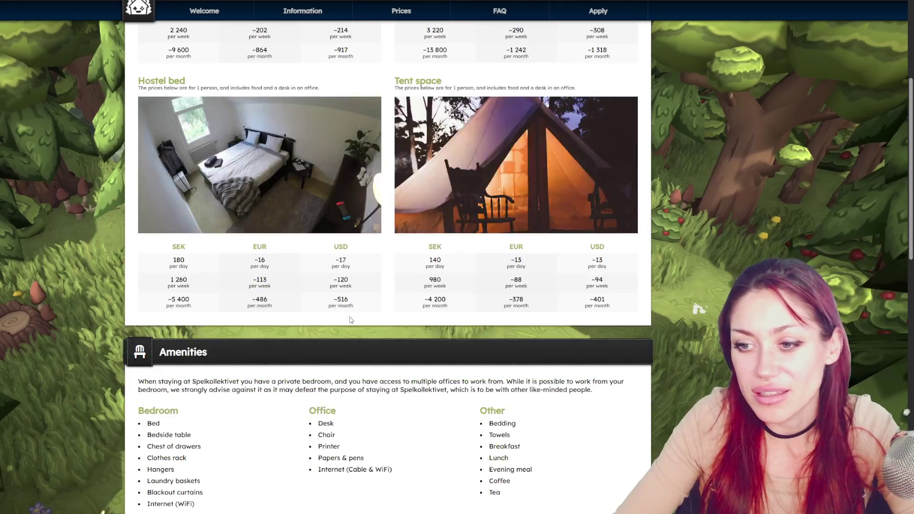
pyautogui.doubleClick(338, 300)
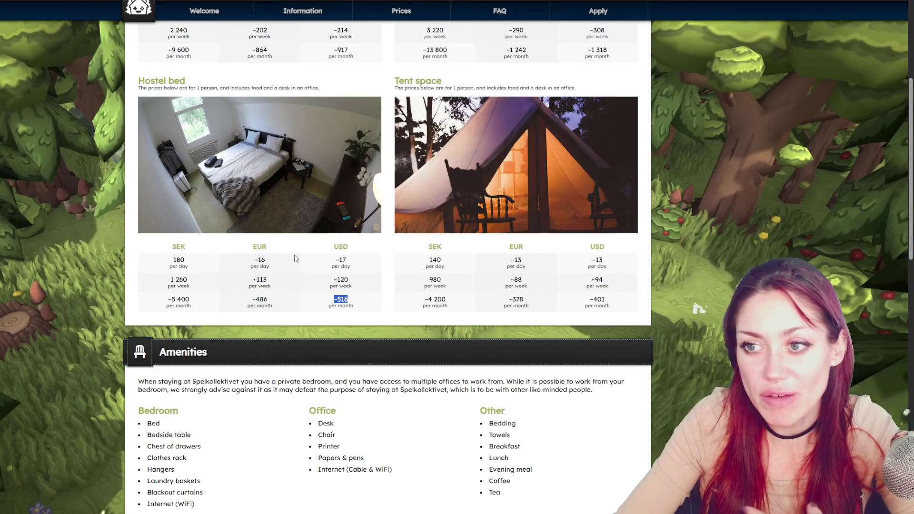
pyautogui.scroll(3, 204, 229)
pyautogui.scroll(-2, 168, 262)
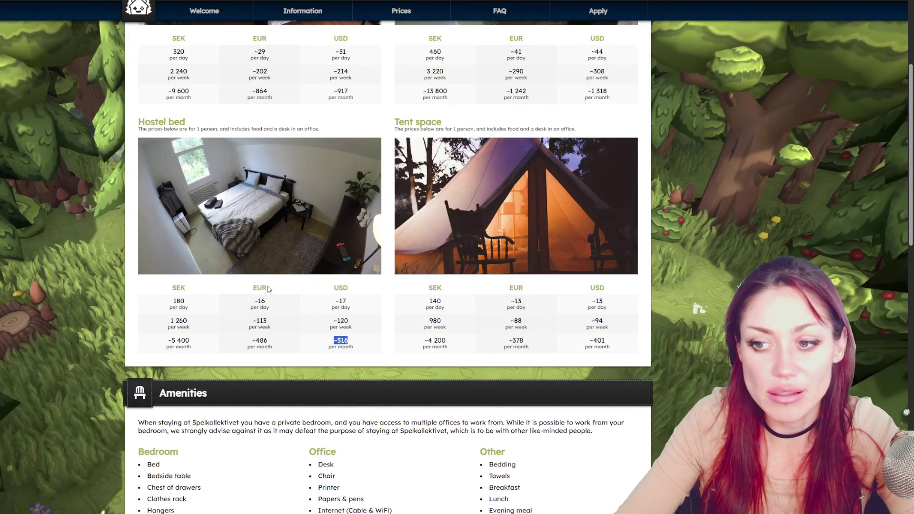
pyautogui.doubleClick(342, 340)
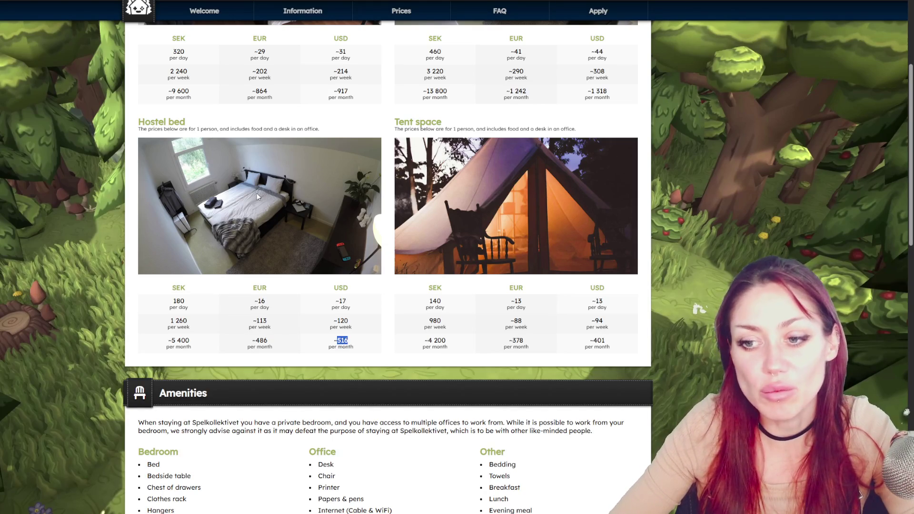
# Scroll through the room prices, then go to the Frequently asked questions page.
pyautogui.scroll(-8, 551, 301)
pyautogui.scroll(-8, 551, 301)
pyautogui.scroll(7, 551, 302)
pyautogui.scroll(12, 553, 311)
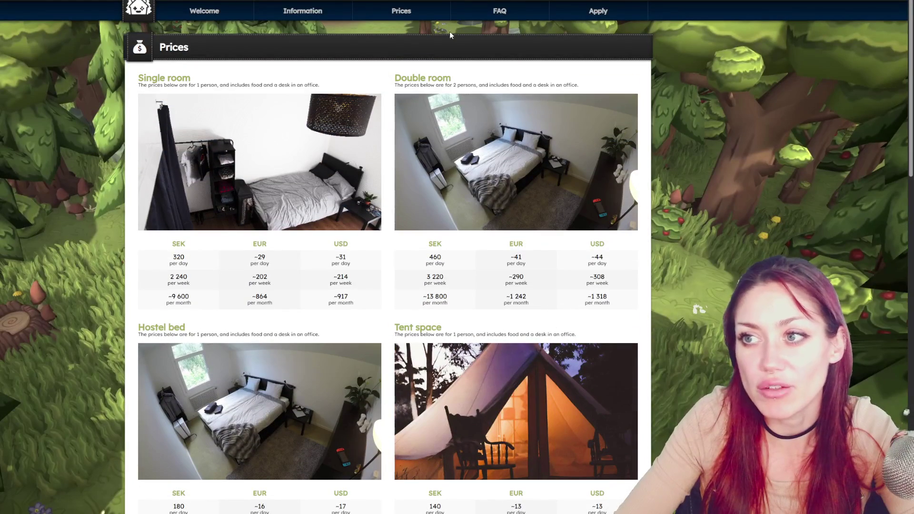
pyautogui.click(497, 15)
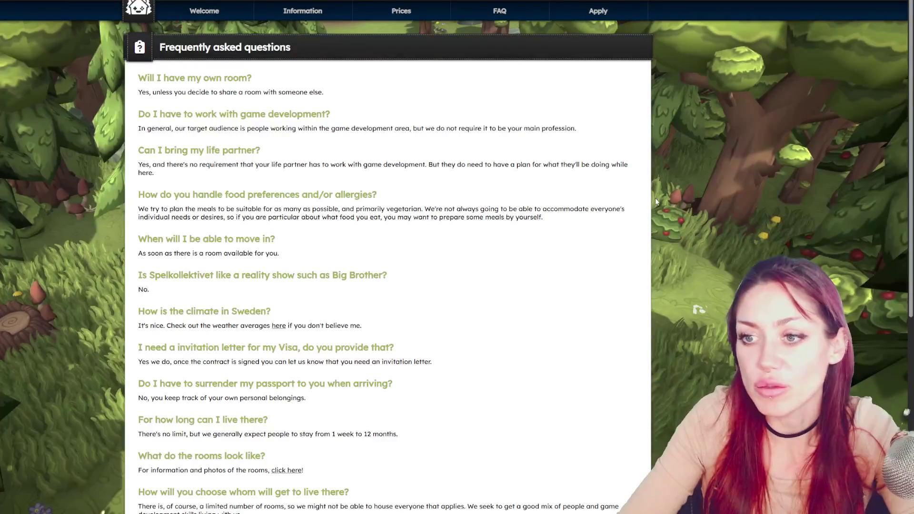
# Scroll through the FAQ answers on pets, location, internet and flights, then back to the top.
pyautogui.scroll(-7, 576, 207)
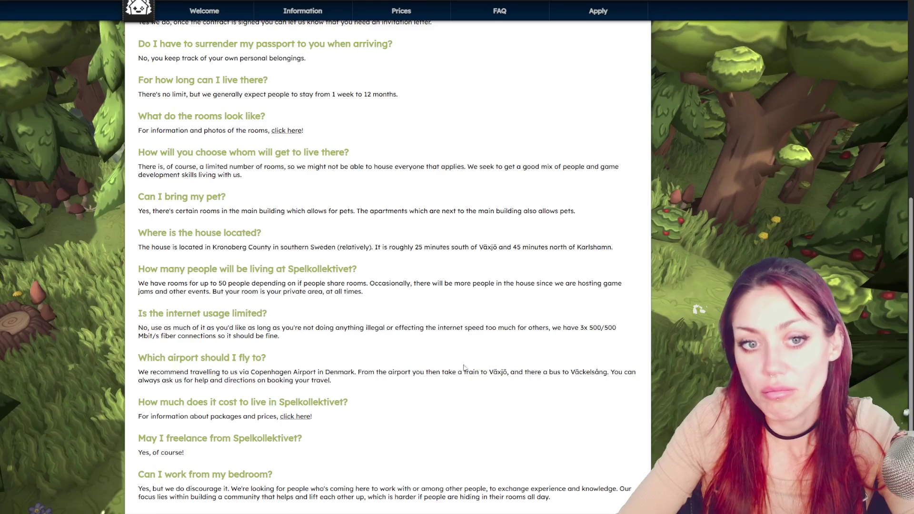
pyautogui.scroll(7, 473, 367)
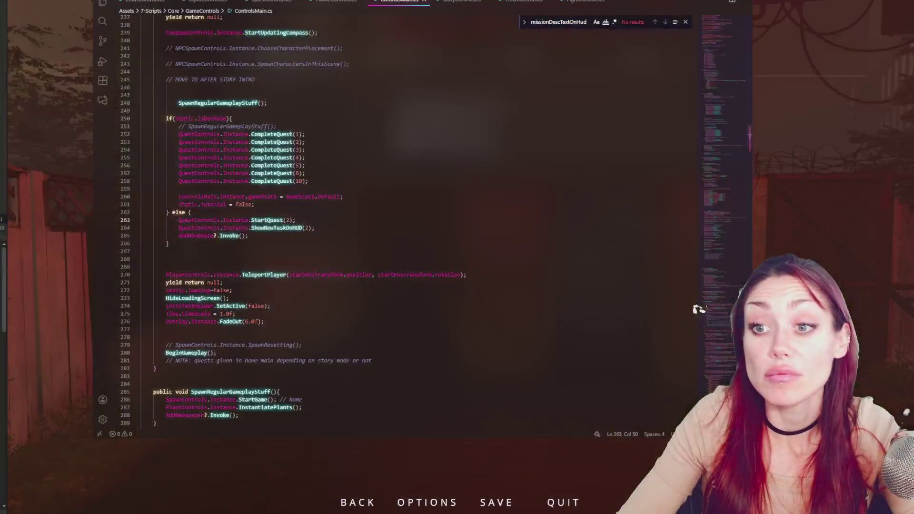
# Delete the stray blank lines after the else block around line 268.
pyautogui.click(333, 259)
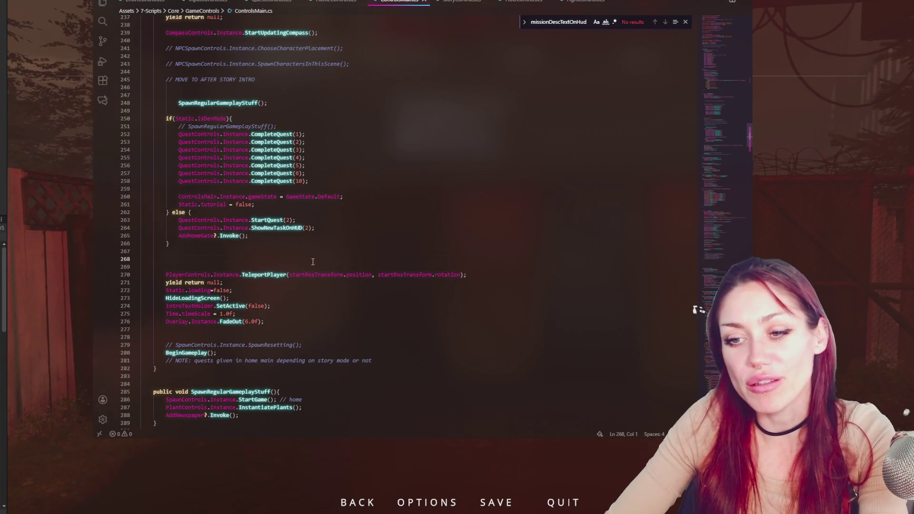
pyautogui.press('BackSpace')
pyautogui.press('Delete')
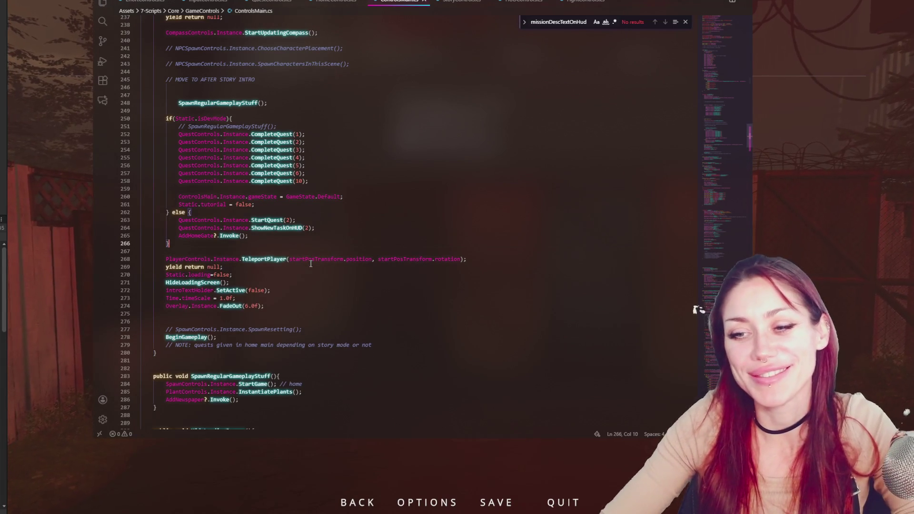
pyautogui.click(310, 263)
# Un-indent the SpawnRegularGameplayStuff() call on line 248 and return to the running Unity game.
pyautogui.click(179, 103)
pyautogui.press('BackSpace')
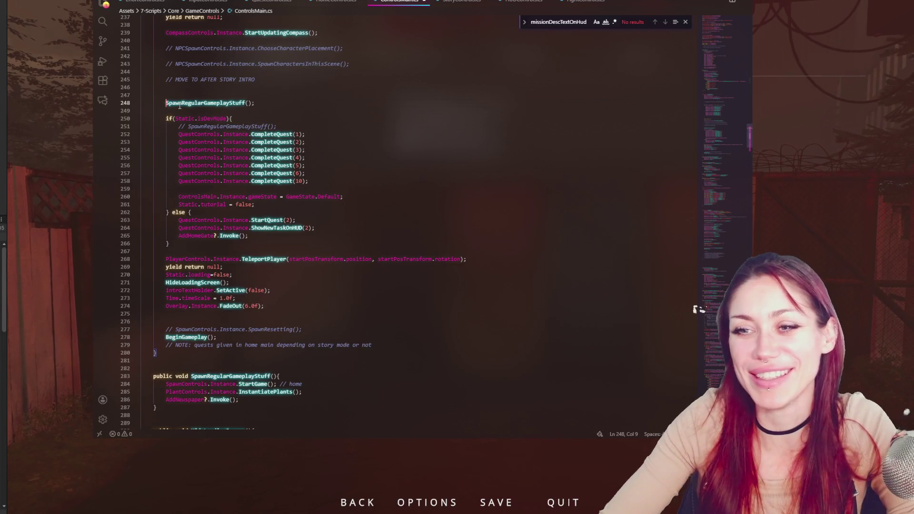
pyautogui.scroll(3, 178, 102)
pyautogui.hotkey('alt', 'Tab')
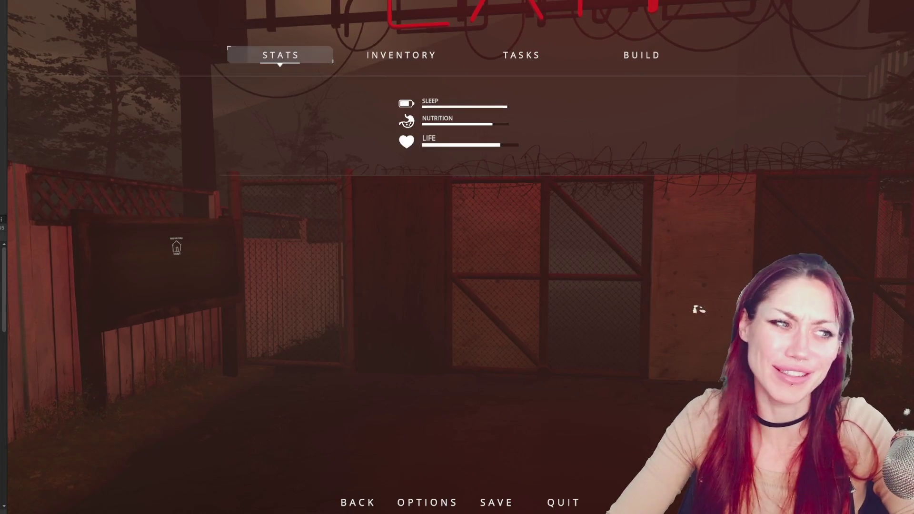
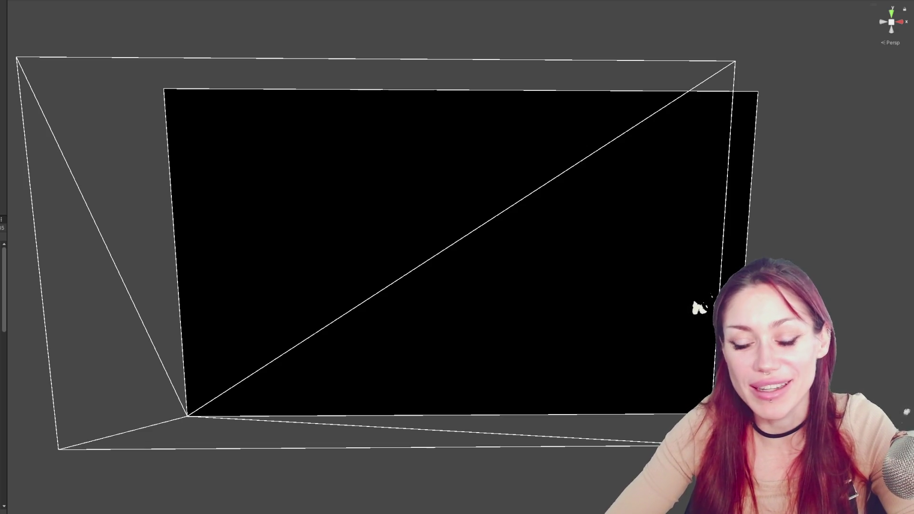
# Drag the Project window's splitter right so the scene folders and scene files show.
pyautogui.moveTo(8, 279); pyautogui.dragTo(111, 276)
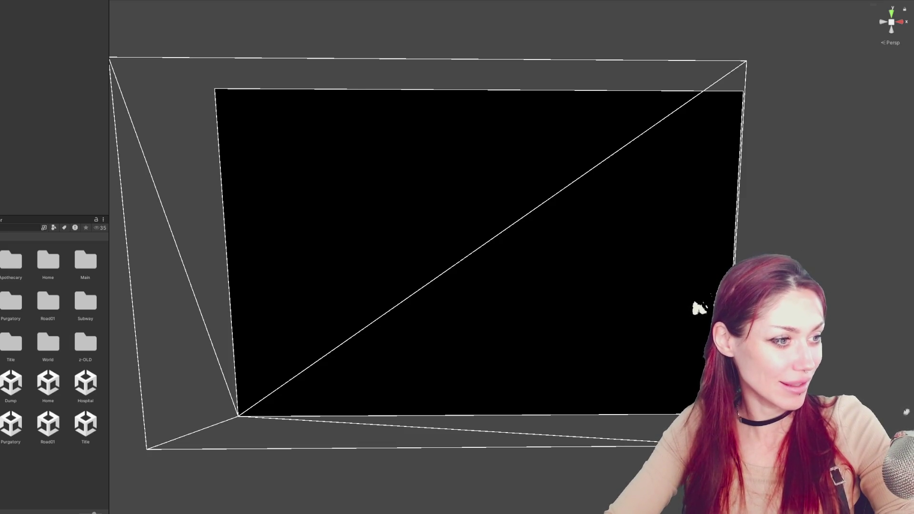
# Widen the Project window further, search assets for 'backpack', then clear the search.
pyautogui.moveTo(109, 353); pyautogui.dragTo(147, 352)
pyautogui.click(72, 229)
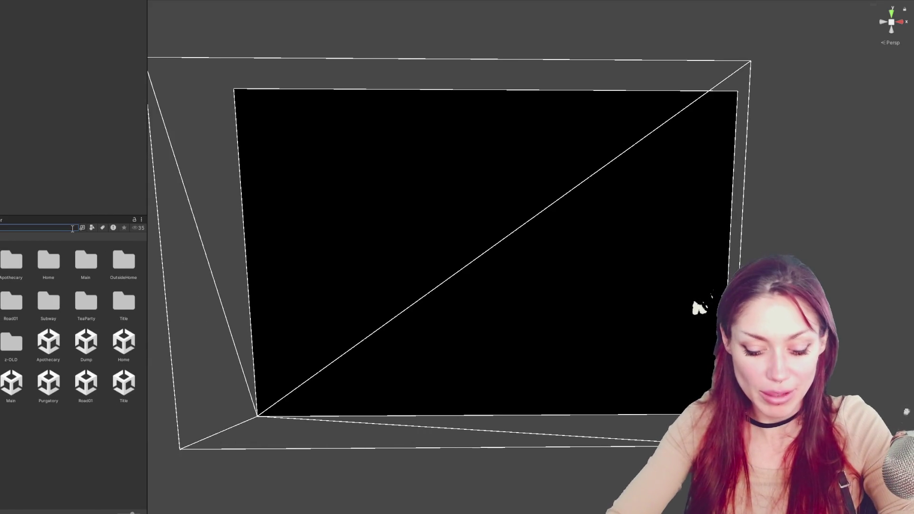
pyautogui.write('backpack')
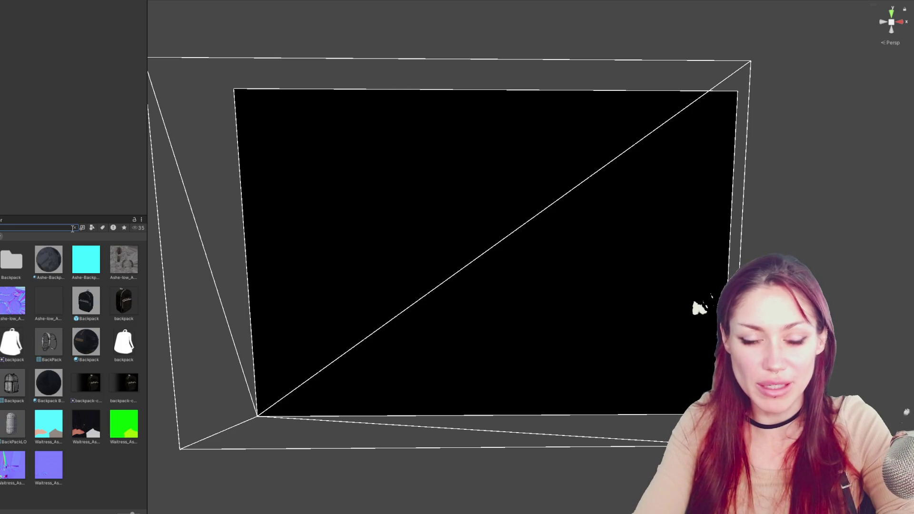
pyautogui.click(74, 228)
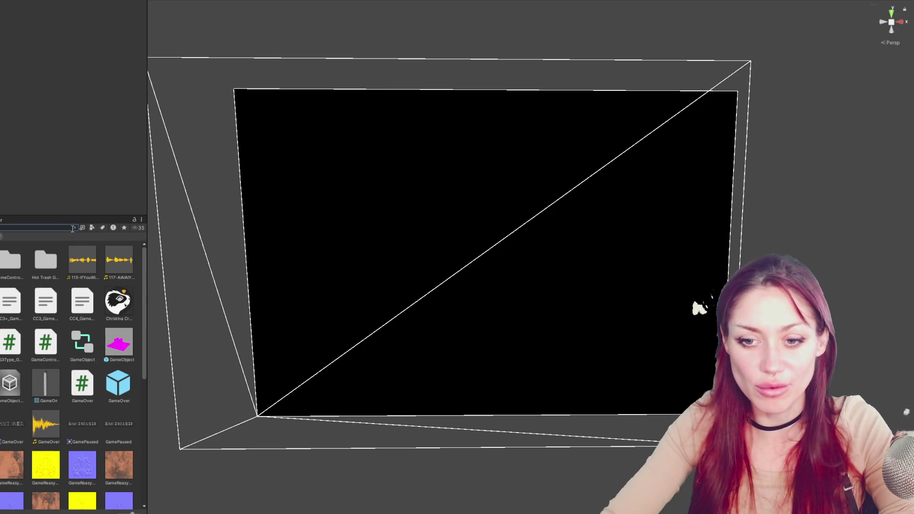
# Select the GameOver script asset and bring up GameOver.cs in the code editor.
pyautogui.click(83, 383)
pyautogui.click(37, 316)
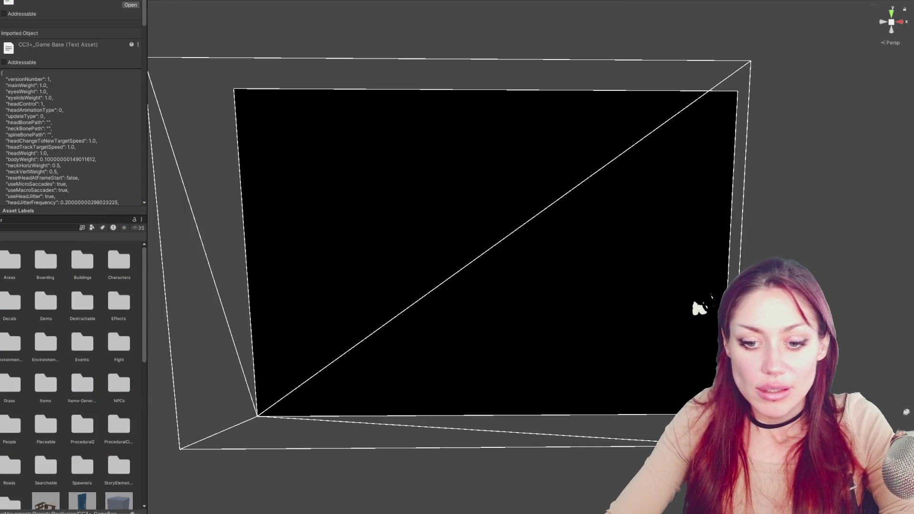
pyautogui.hotkey('alt', 'Tab')
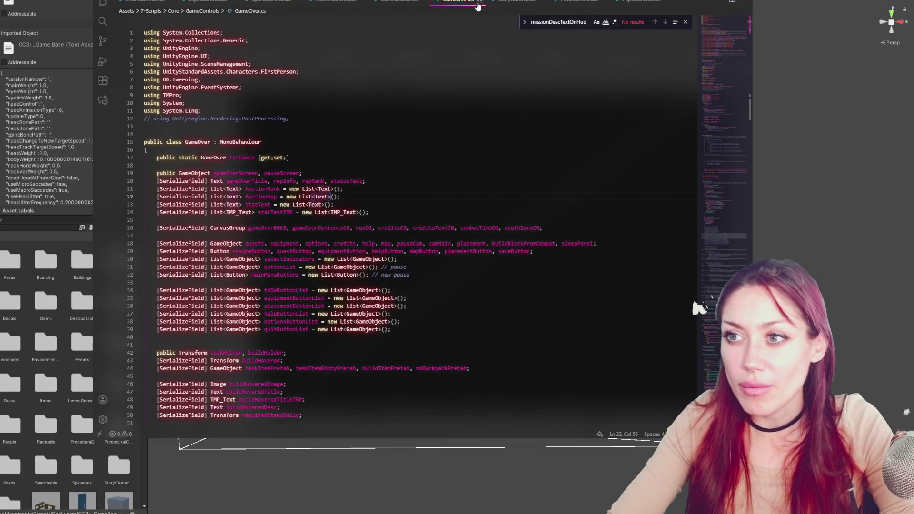
# Search GameOver.cs for 'backpack'.
pyautogui.scroll(-15, 556, 138)
pyautogui.press('Escape')
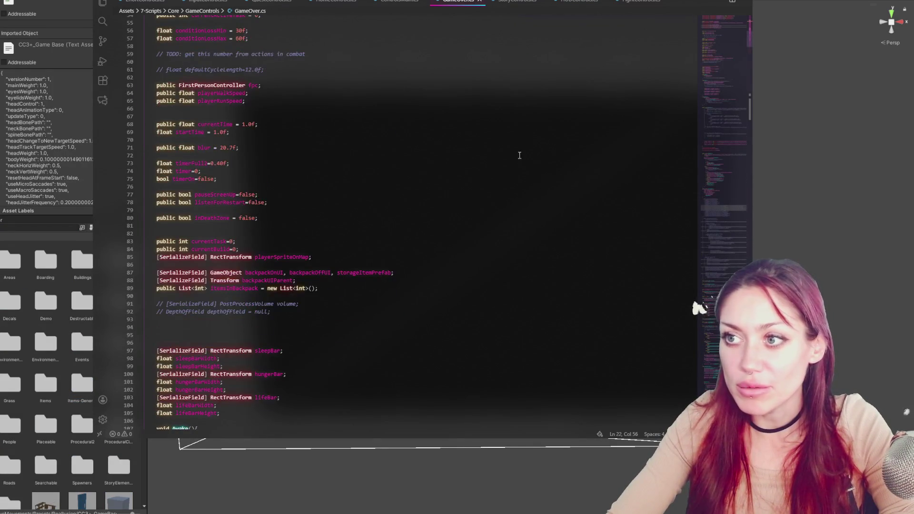
pyautogui.scroll(-10, 453, 169)
pyautogui.hotkey('ctrl', 'f')
pyautogui.write('backpack')
# Search for UpdateBackpackButtons and step through its matches to line 1183 and the coroutine below.
pyautogui.doubleClick(273, 222)
pyautogui.hotkey('ctrl', 'f')
pyautogui.click(666, 22)
pyautogui.click(666, 23)
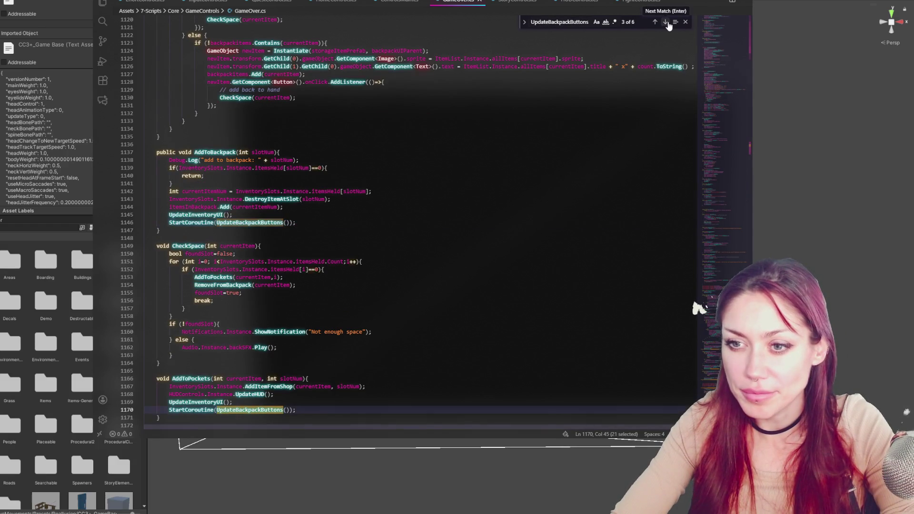
pyautogui.click(666, 23)
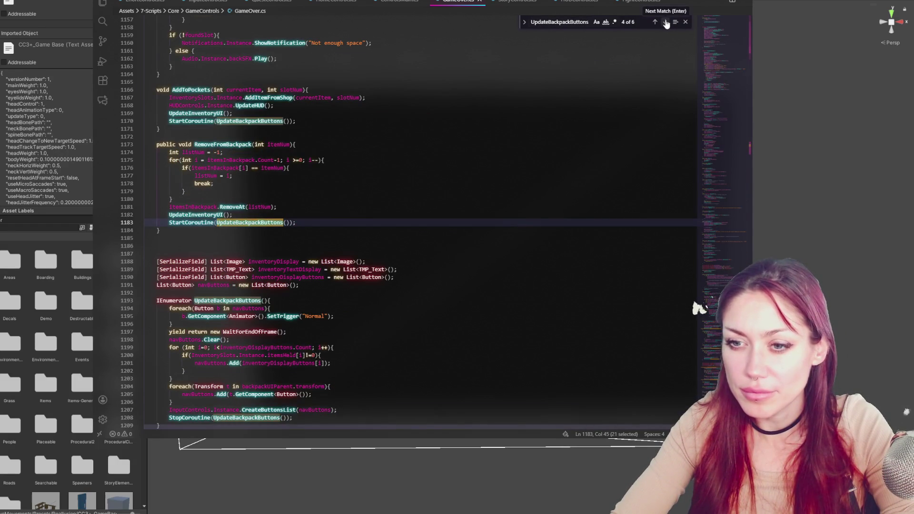
pyautogui.scroll(-5, 449, 169)
pyautogui.click(309, 260)
pyautogui.click(333, 275)
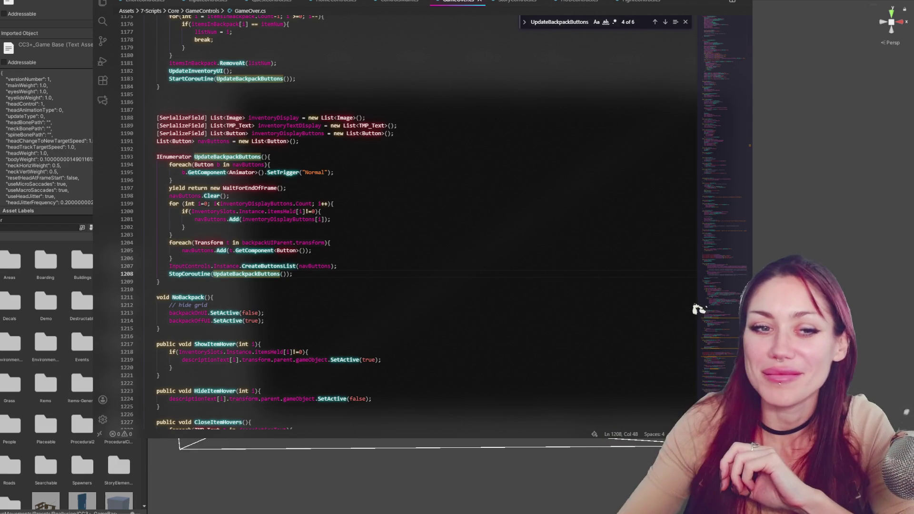
# Highlight the CreateButtonsList call and the NoBackpack function below UpdateBackpackButtons.
pyautogui.click(433, 228)
pyautogui.scroll(-3, 428, 238)
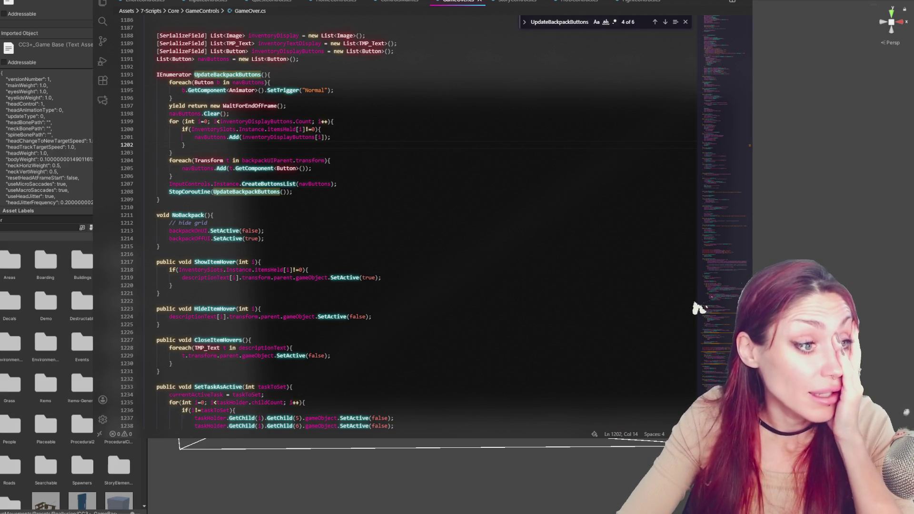
pyautogui.press('Down')
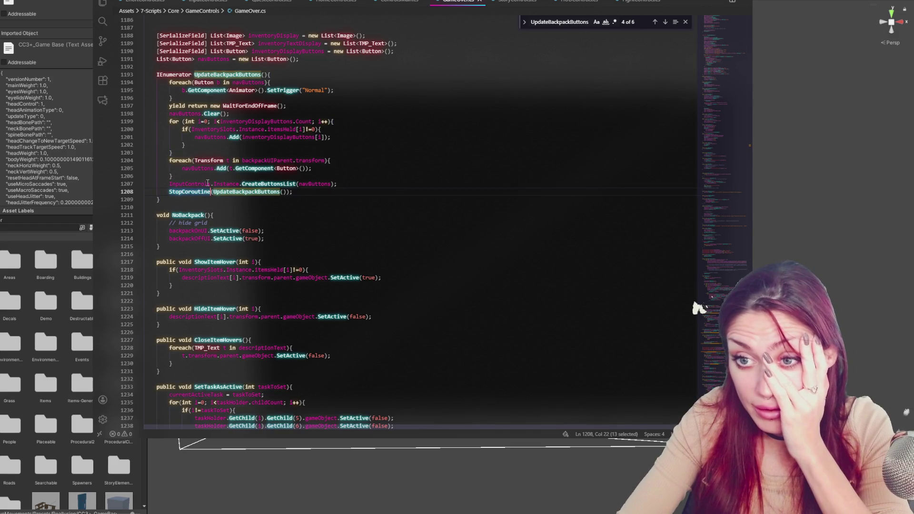
pyautogui.doubleClick(267, 184)
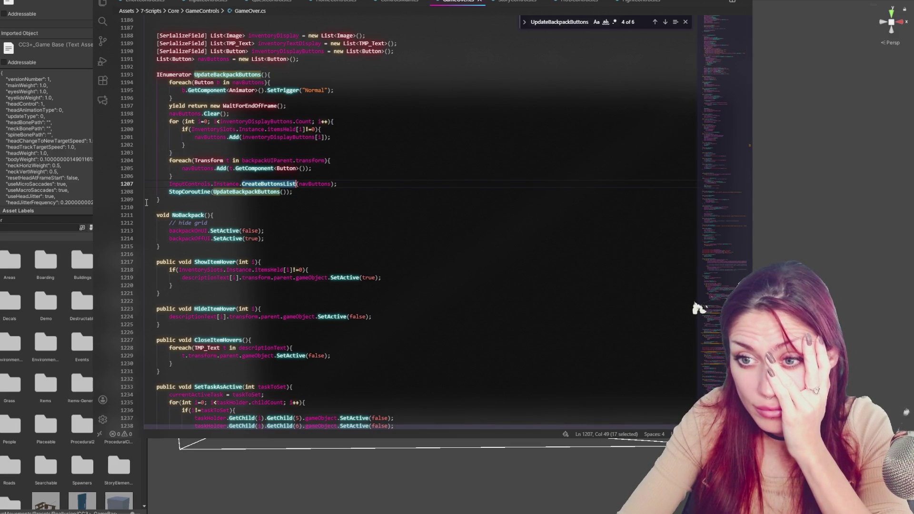
pyautogui.doubleClick(198, 216)
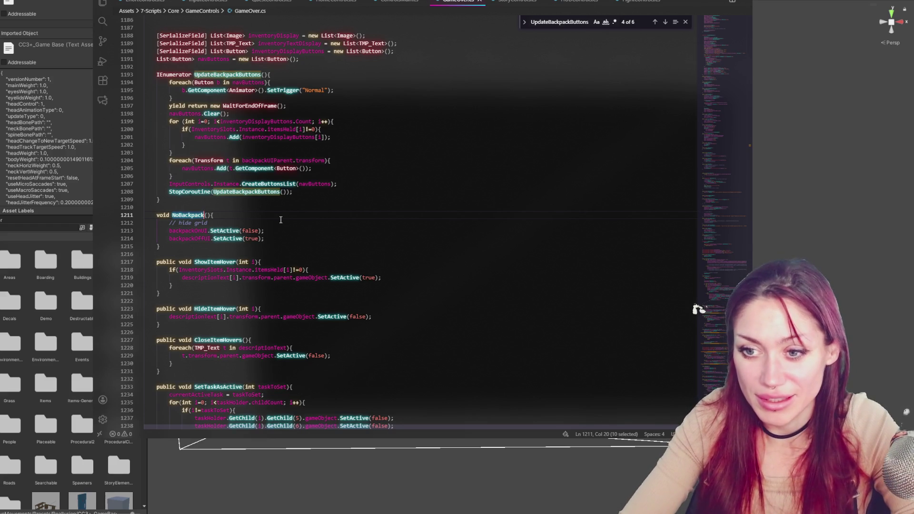
# Scroll through the surrounding code and highlight the RemoveFromBackpack function.
pyautogui.scroll(7, 281, 220)
pyautogui.scroll(4, 281, 219)
pyautogui.doubleClick(217, 165)
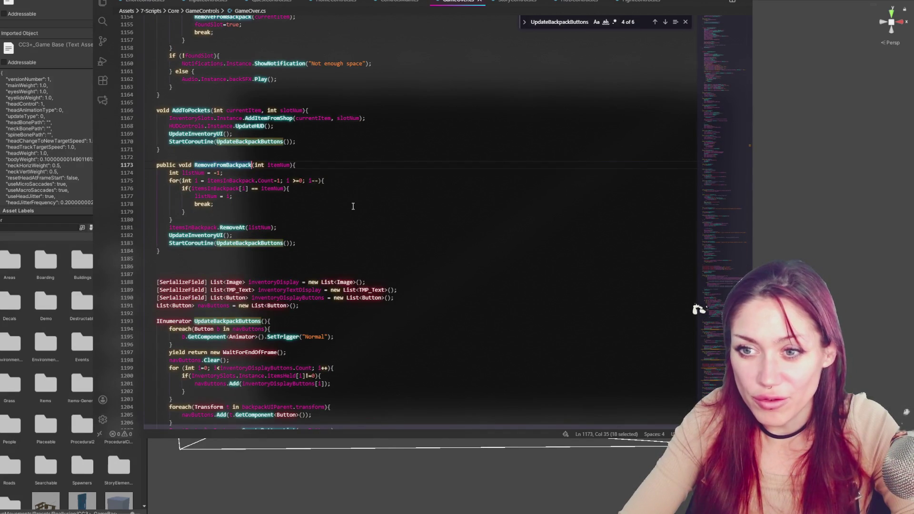
pyautogui.scroll(10, 328, 141)
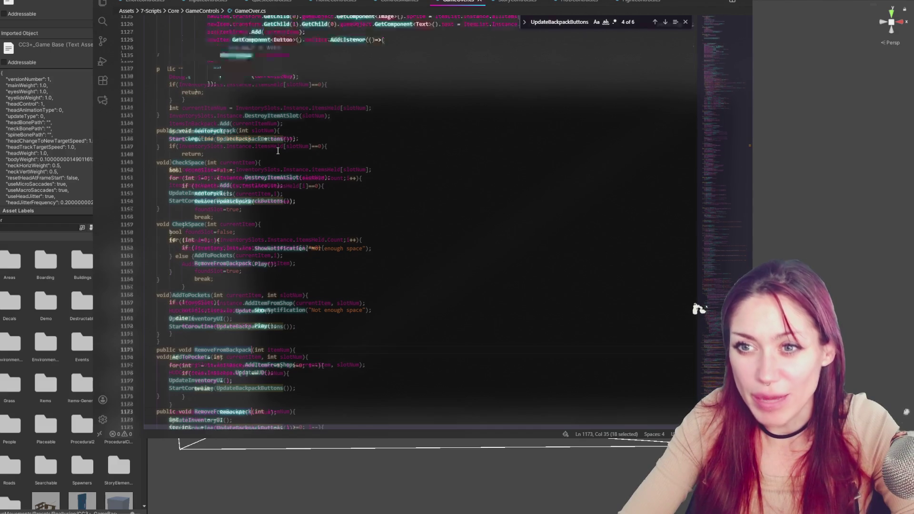
pyautogui.scroll(4, 277, 151)
pyautogui.scroll(-19, 278, 151)
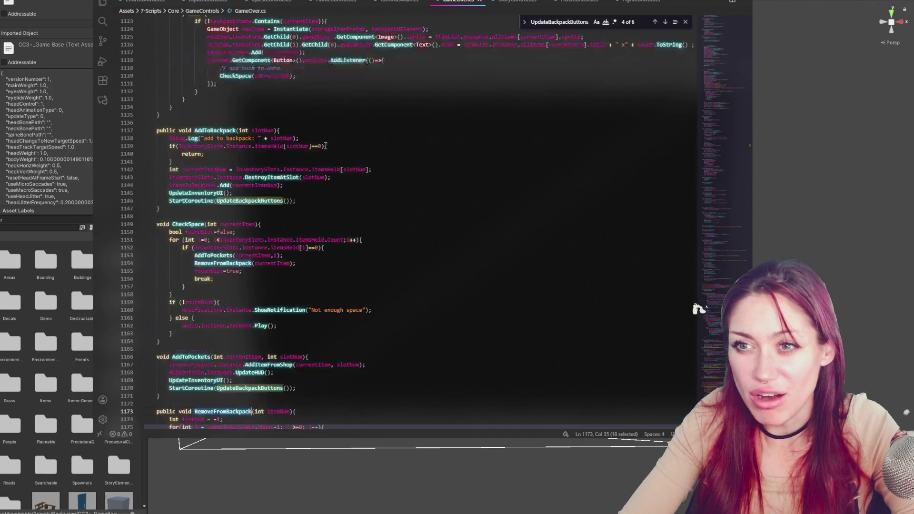
pyautogui.scroll(-10, 334, 136)
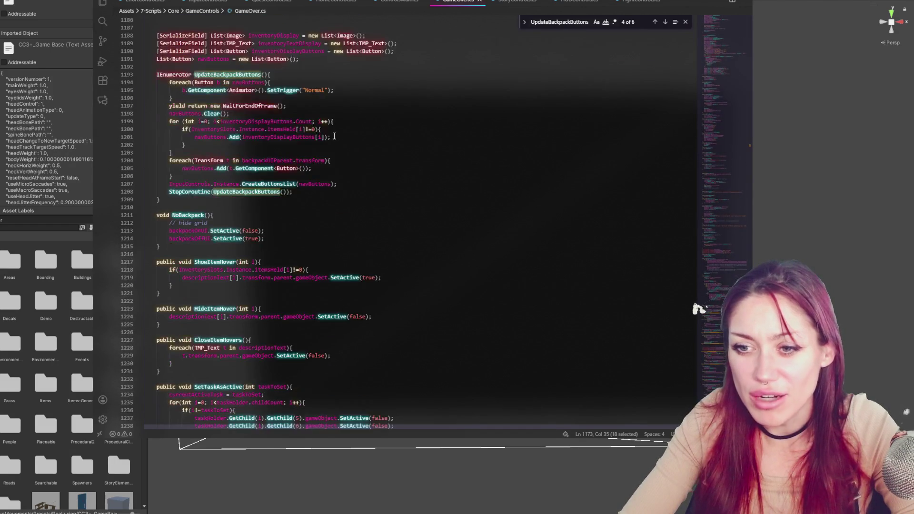
pyautogui.scroll(-4, 308, 278)
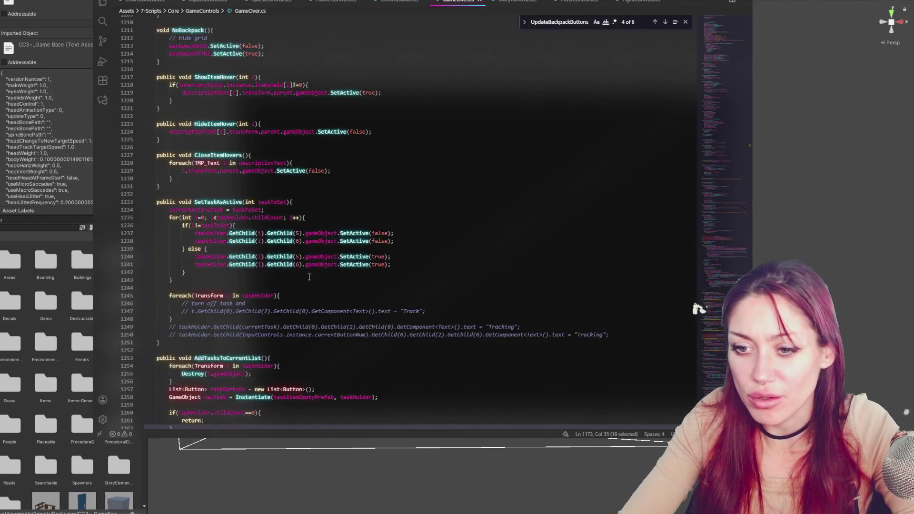
pyautogui.scroll(4, 296, 260)
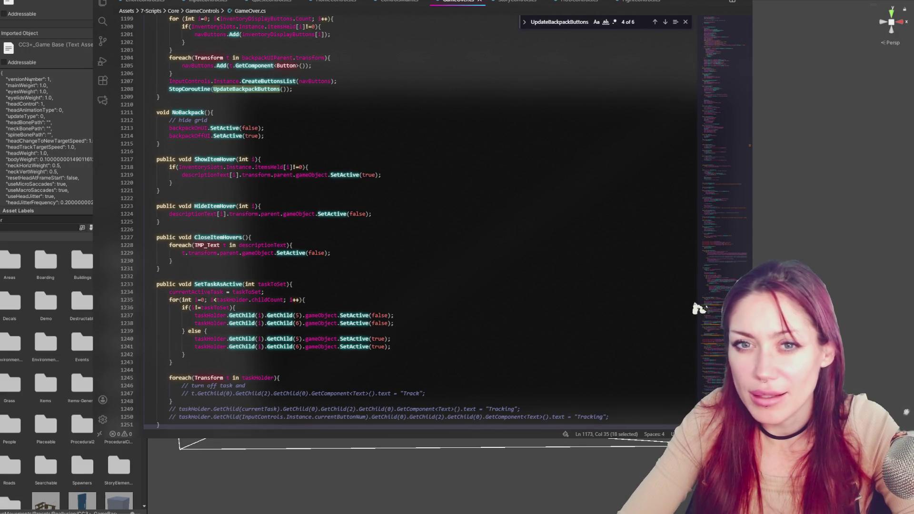
# Back in Unity, widen the Project window and open the game's scenes folder.
pyautogui.hotkey('alt', 'Tab')
pyautogui.moveTo(148, 242); pyautogui.dragTo(218, 242)
pyautogui.doubleClick(112, 331)
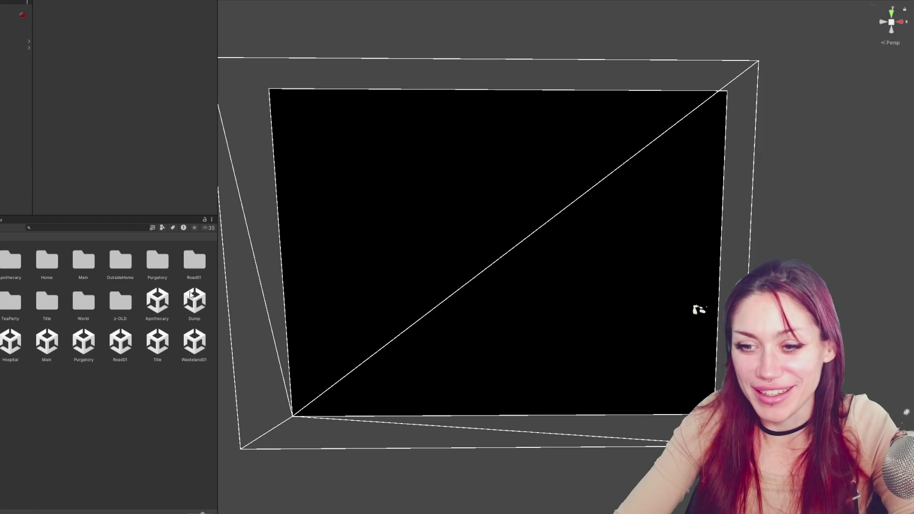
# Open the Main scene, answering the Title scene's unsaved-changes prompt.
pyautogui.doubleClick(49, 348)
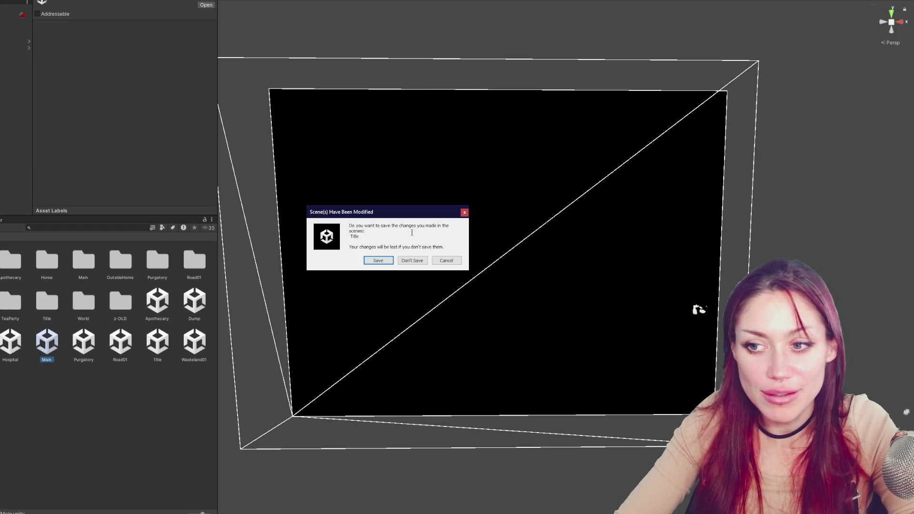
pyautogui.click(410, 261)
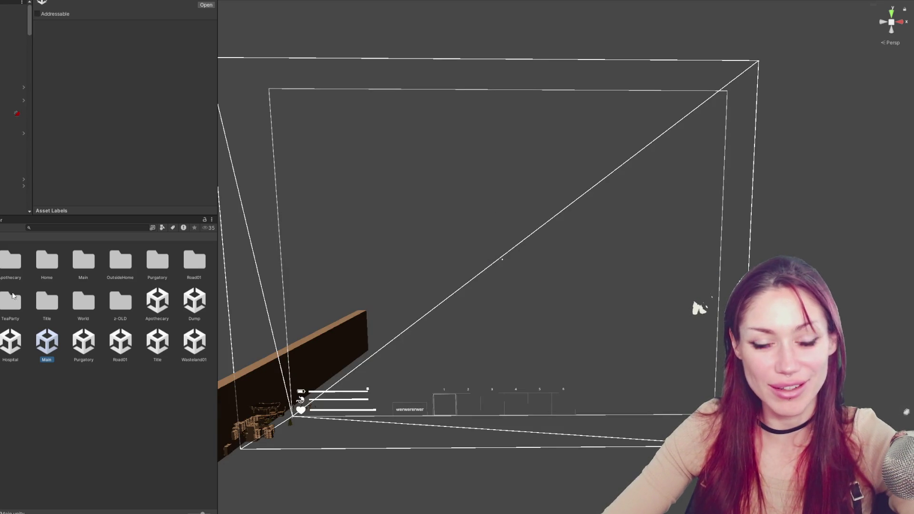
pyautogui.scroll(-3, 14, 119)
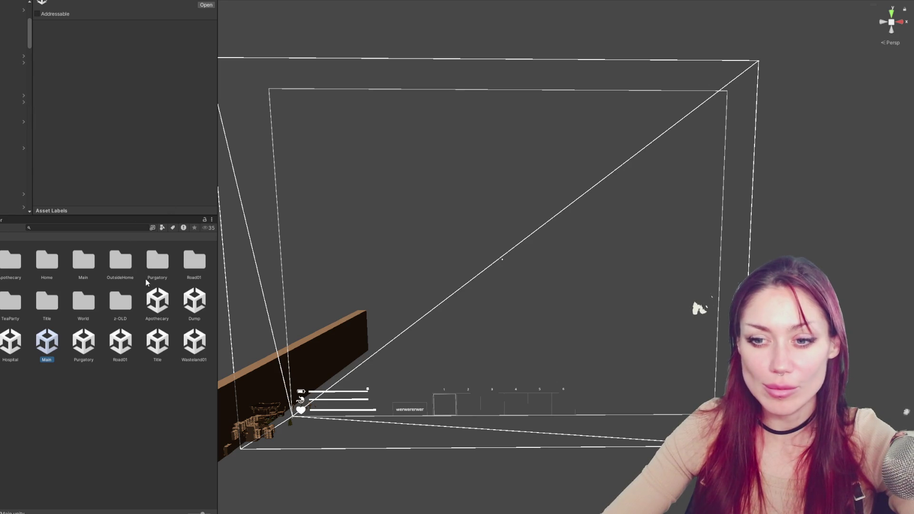
pyautogui.scroll(-2, 5, 136)
pyautogui.scroll(-4, 1, 139)
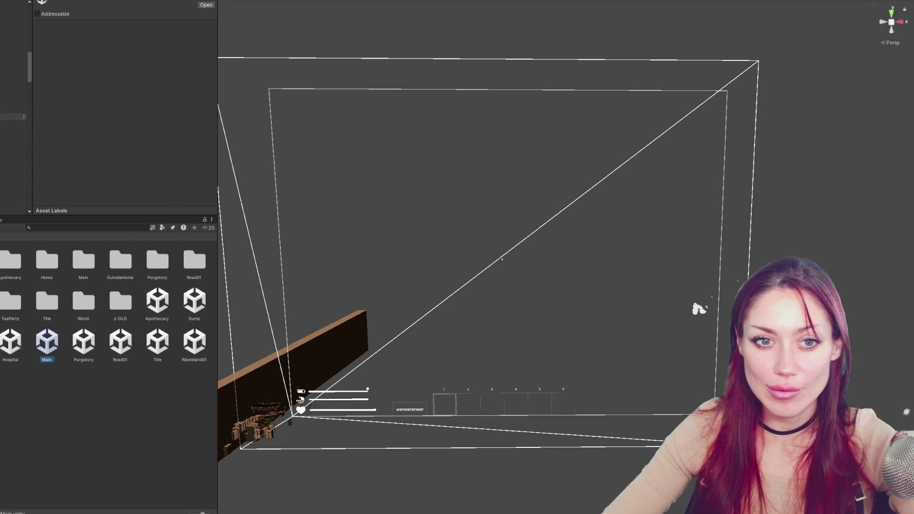
pyautogui.scroll(-5, 13, 119)
# Scroll through the Main scene's Hierarchy and select and frame a UI object.
pyautogui.scroll(4, 13, 119)
pyautogui.scroll(4, 13, 119)
pyautogui.scroll(-3, 13, 119)
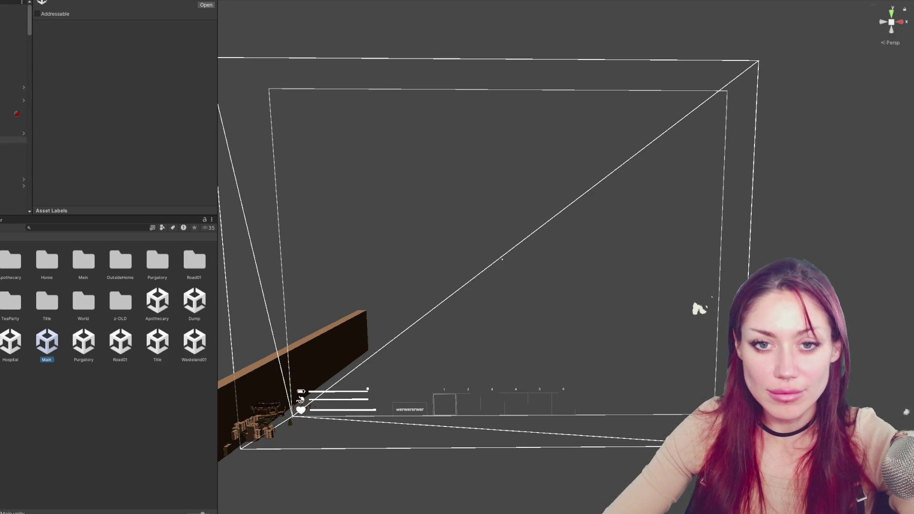
pyautogui.scroll(-2, 13, 119)
pyautogui.scroll(4, 14, 119)
pyautogui.scroll(-6, 13, 119)
pyautogui.scroll(5, 13, 119)
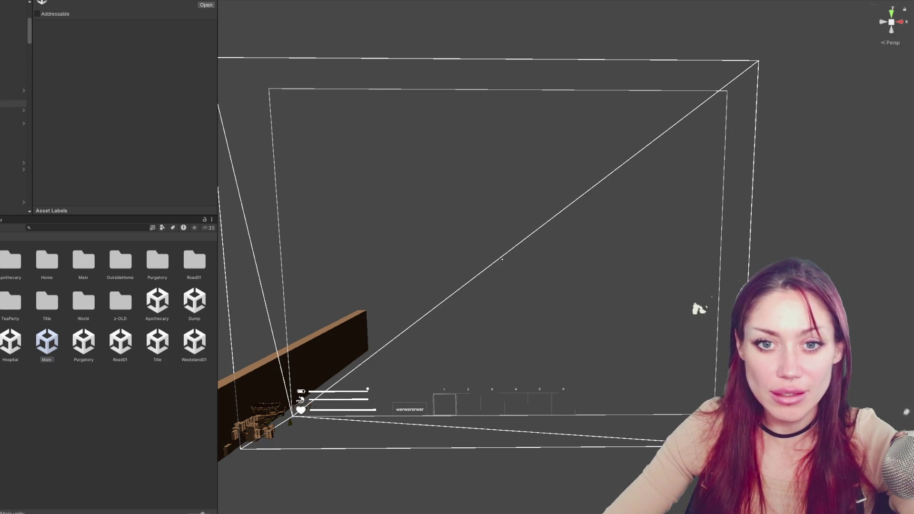
pyautogui.scroll(-2, 14, 119)
pyautogui.doubleClick(13, 117)
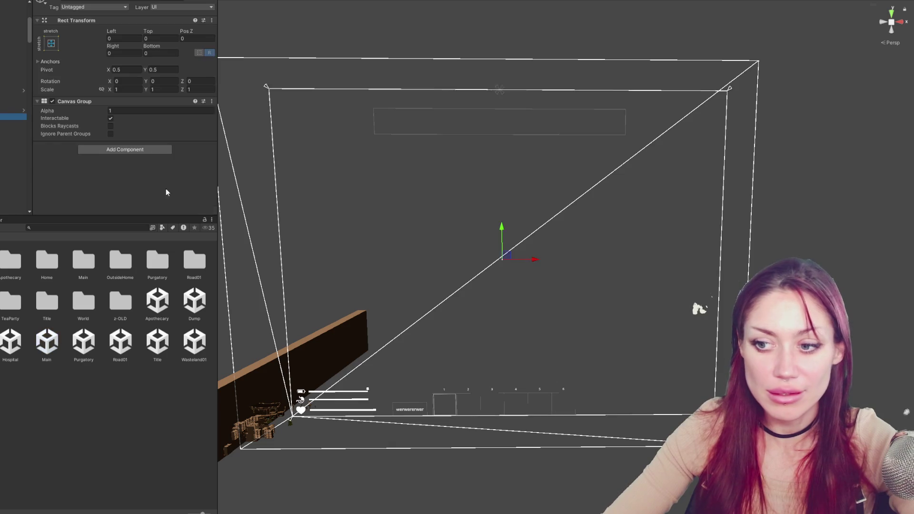
# Select the Pause menu object in the Hierarchy and make it visible in the scene.
pyautogui.click(13, 116)
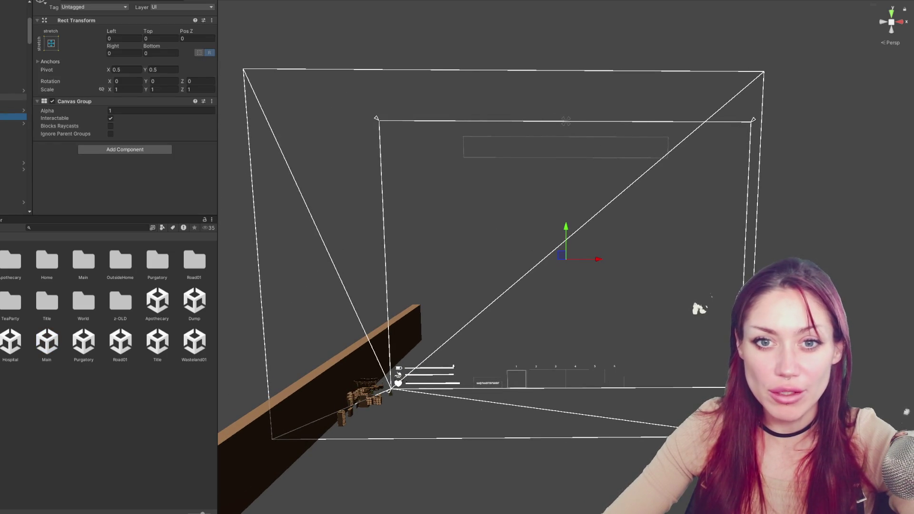
pyautogui.scroll(-4, 14, 119)
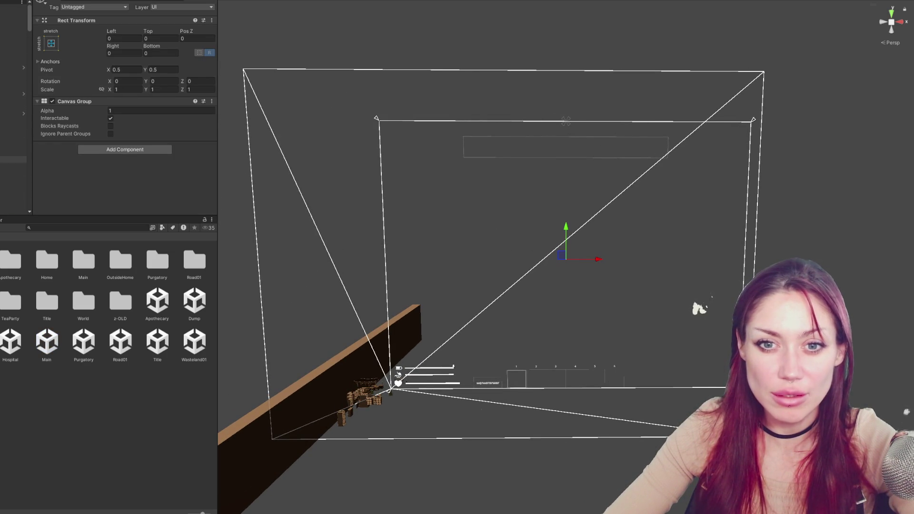
pyautogui.click(13, 166)
pyautogui.click(14, 133)
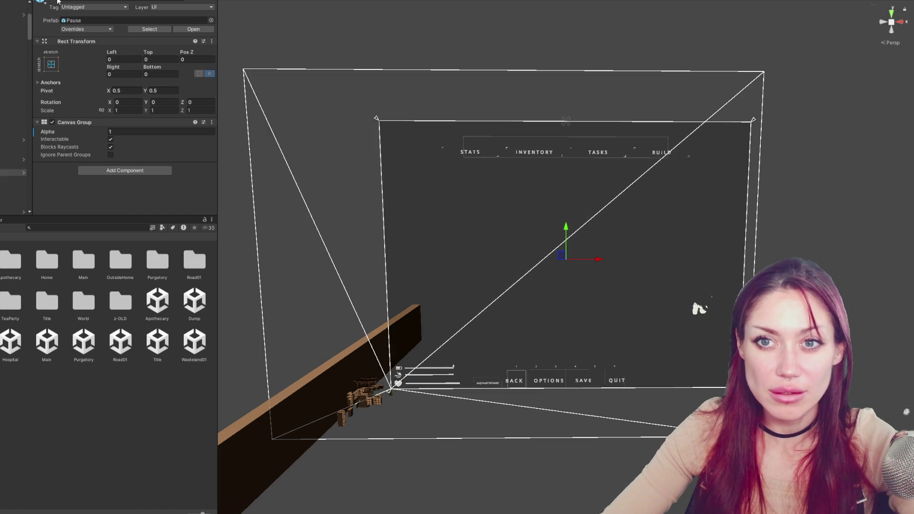
# Select the pause menu's inventory Image, show it and frame it in the scene view.
pyautogui.scroll(-2, 14, 143)
pyautogui.click(13, 123)
pyautogui.click(13, 143)
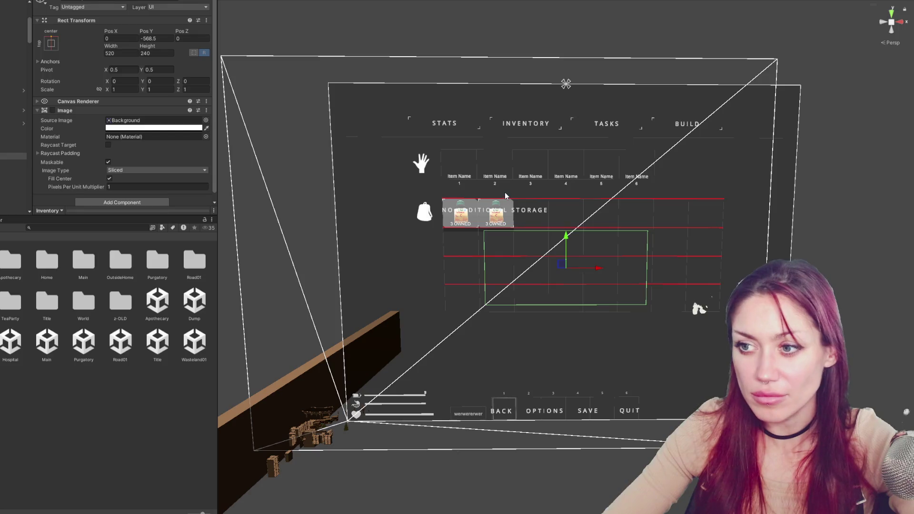
pyautogui.press('f')
pyautogui.scroll(-2, 607, 248)
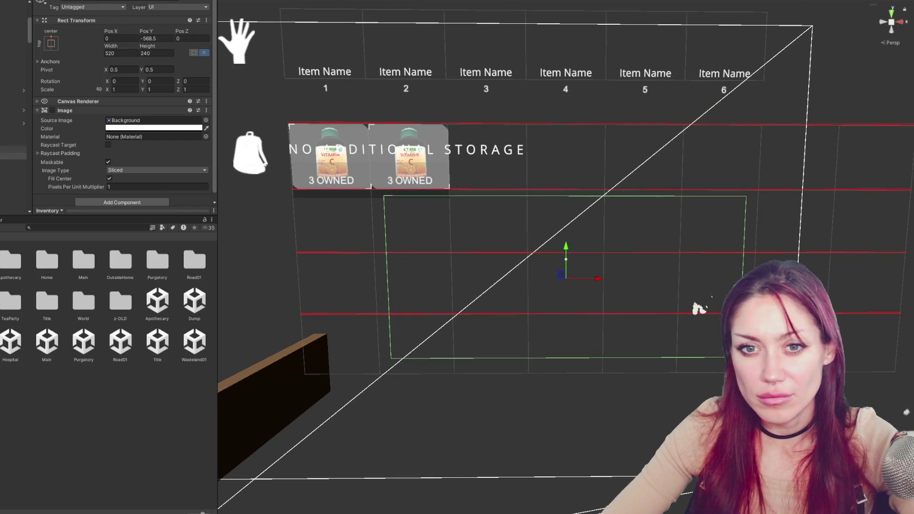
# Inspect the backpack grid's Viewport, Content holder and StoragePrefab slot, then switch to GameOver.cs.
pyautogui.click(14, 138)
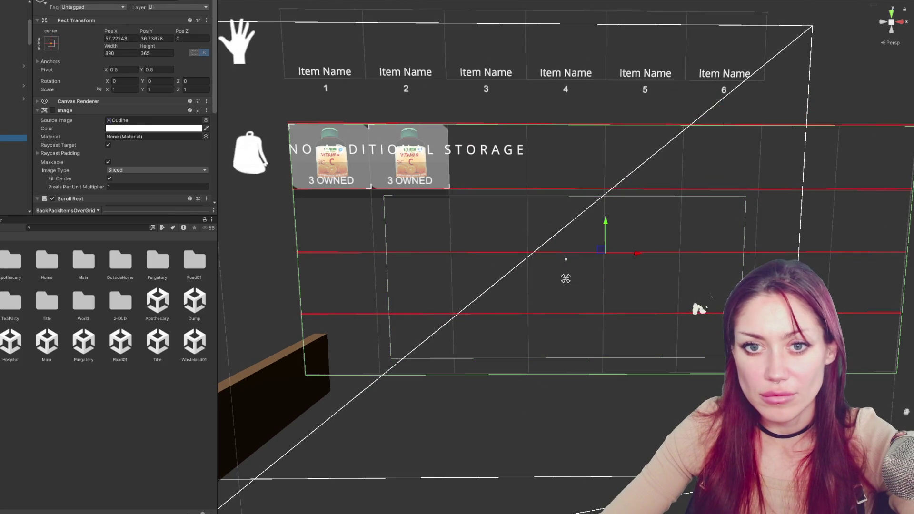
pyautogui.click(13, 145)
pyautogui.click(13, 150)
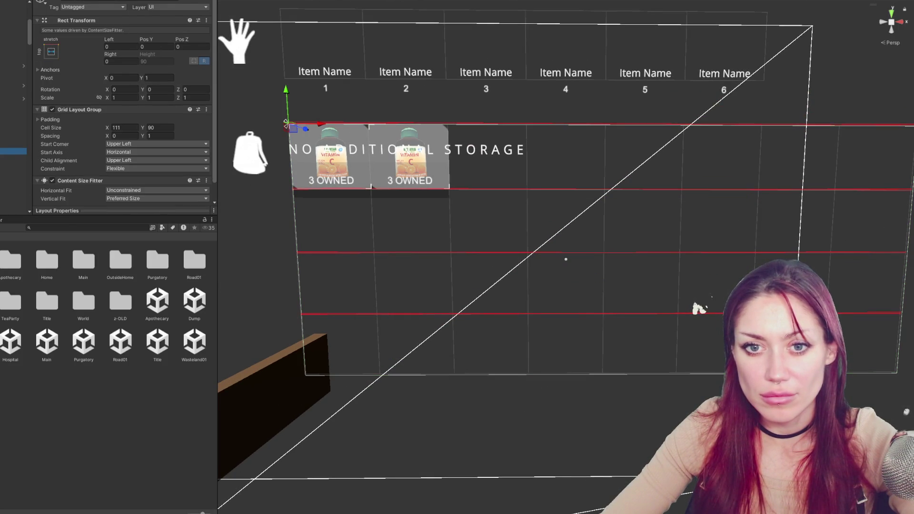
pyautogui.click(13, 157)
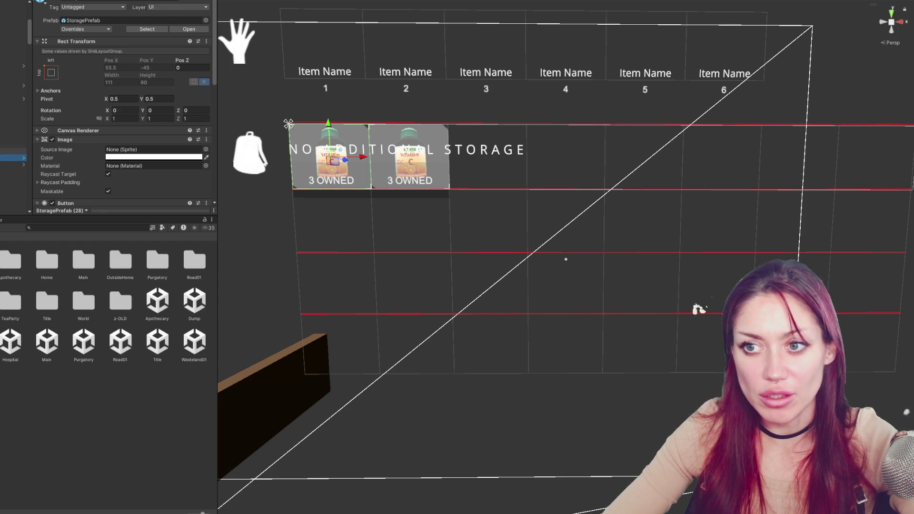
pyautogui.click(13, 151)
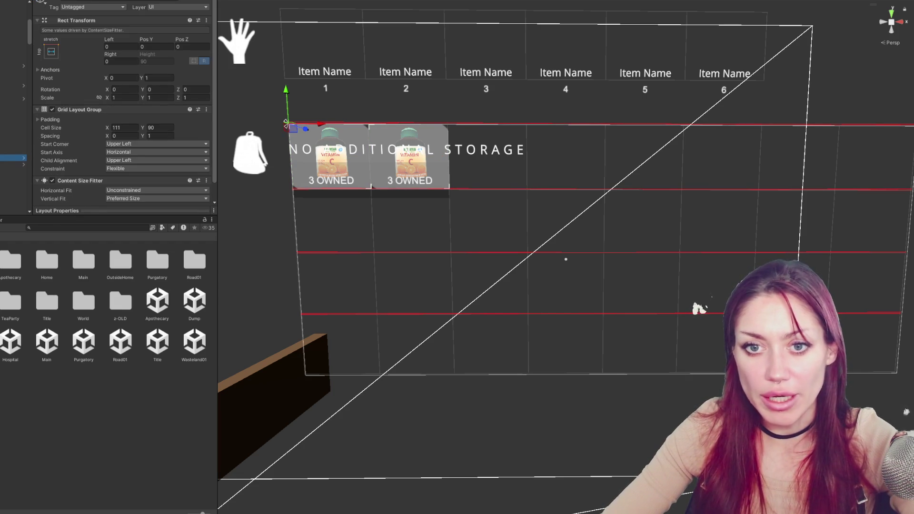
pyautogui.click(13, 158)
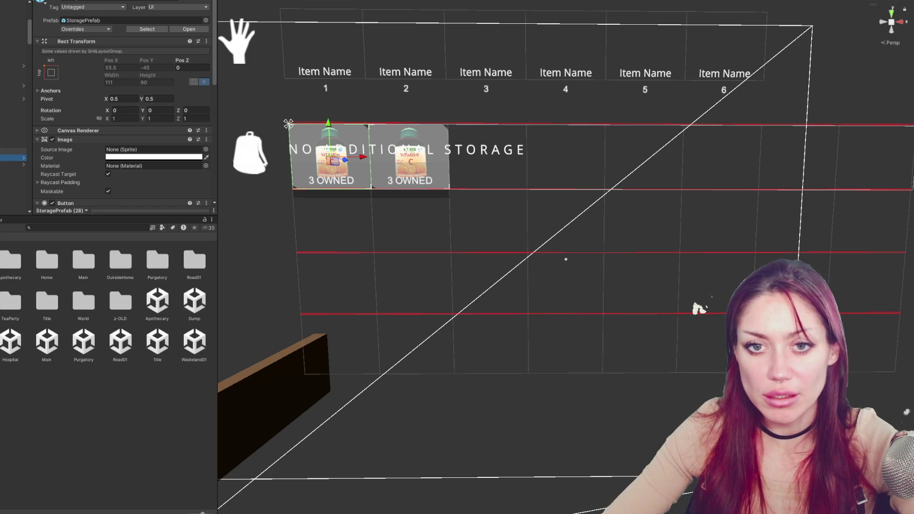
pyautogui.hotkey('alt', 'Tab')
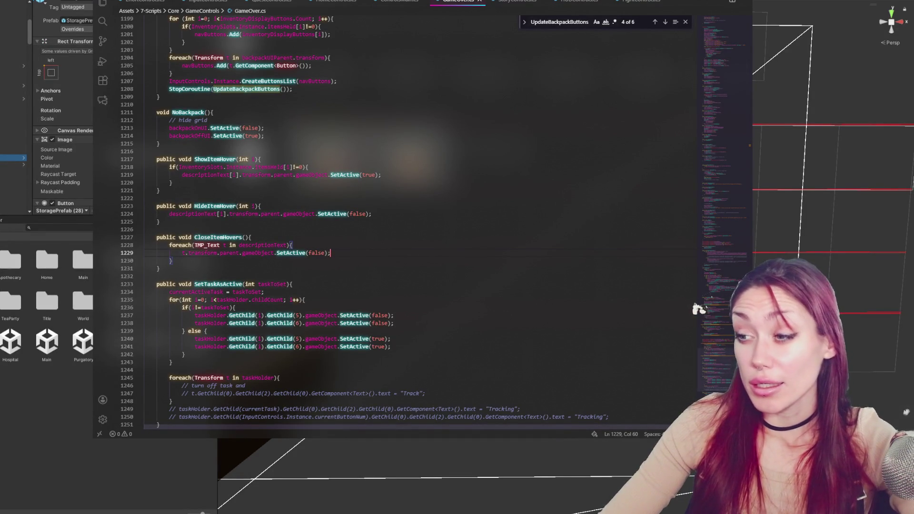
pyautogui.click(740, 56)
pyautogui.scroll(-15, 351, 157)
pyautogui.scroll(-19, 351, 157)
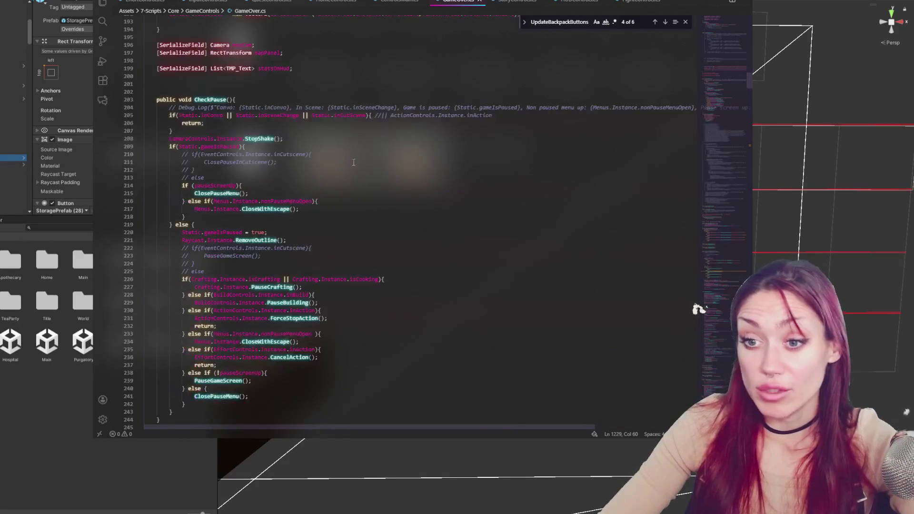
pyautogui.click(351, 157)
pyautogui.scroll(-17, 399, 133)
pyautogui.scroll(-18, 399, 133)
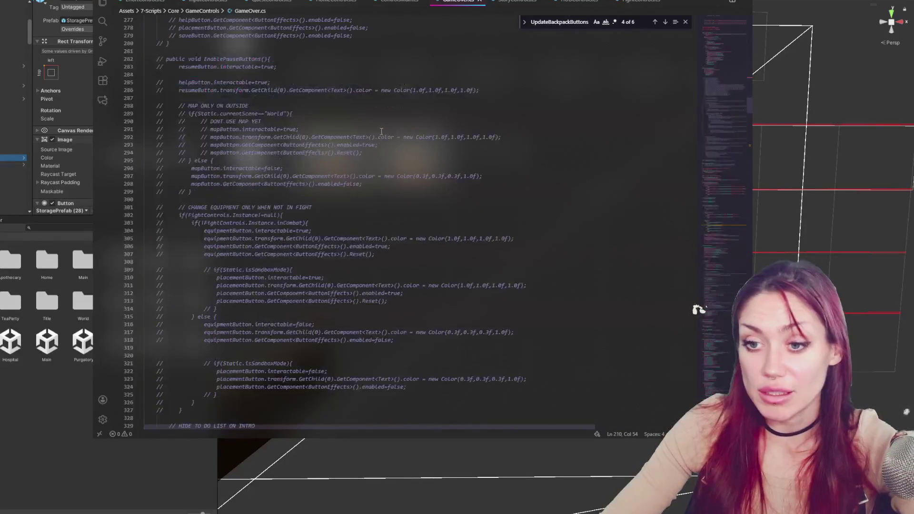
pyautogui.scroll(-13, 375, 127)
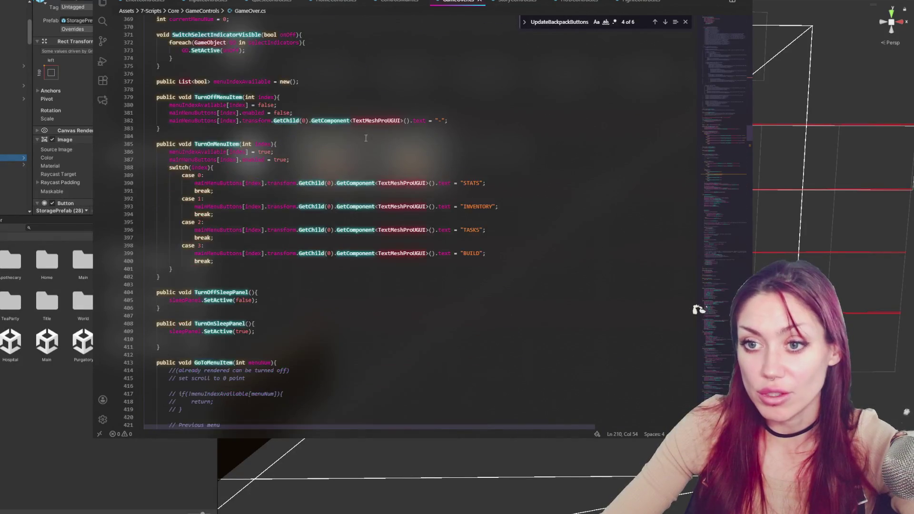
pyautogui.scroll(-7, 331, 186)
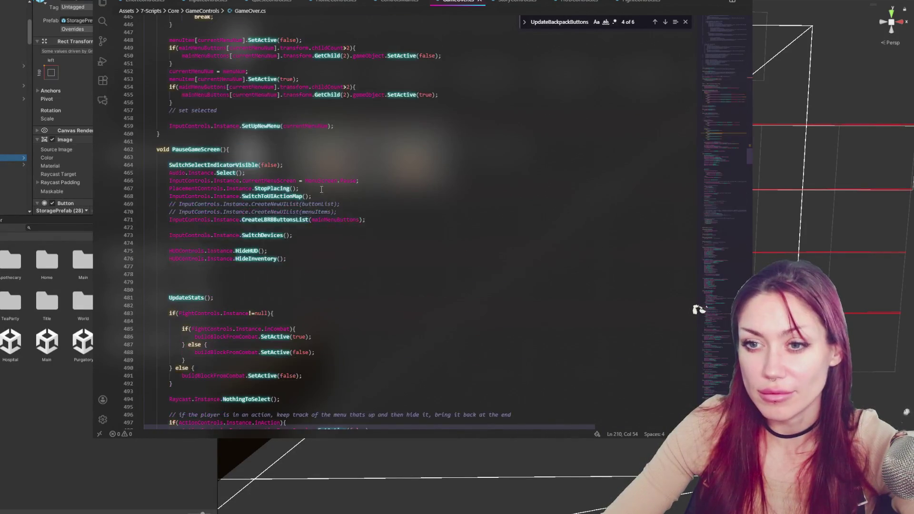
pyautogui.scroll(-20, 210, 152)
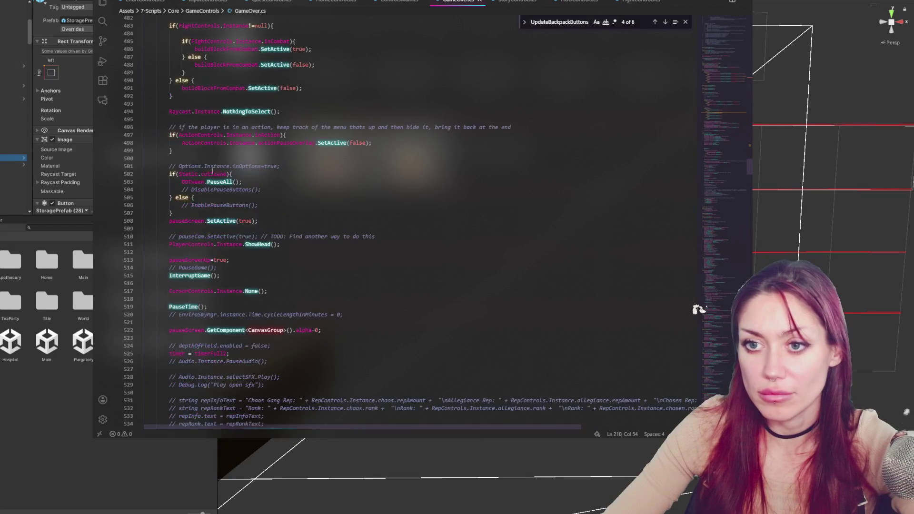
pyautogui.scroll(-14, 231, 182)
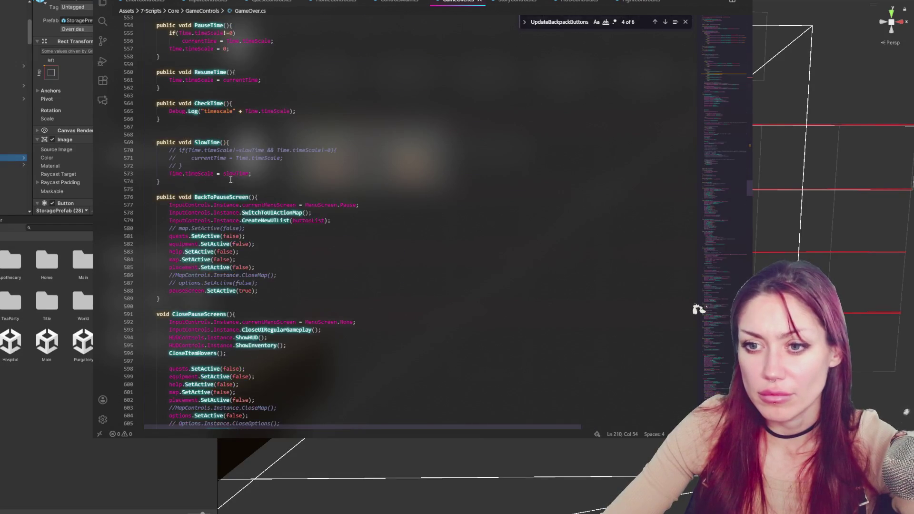
pyautogui.scroll(-7, 231, 177)
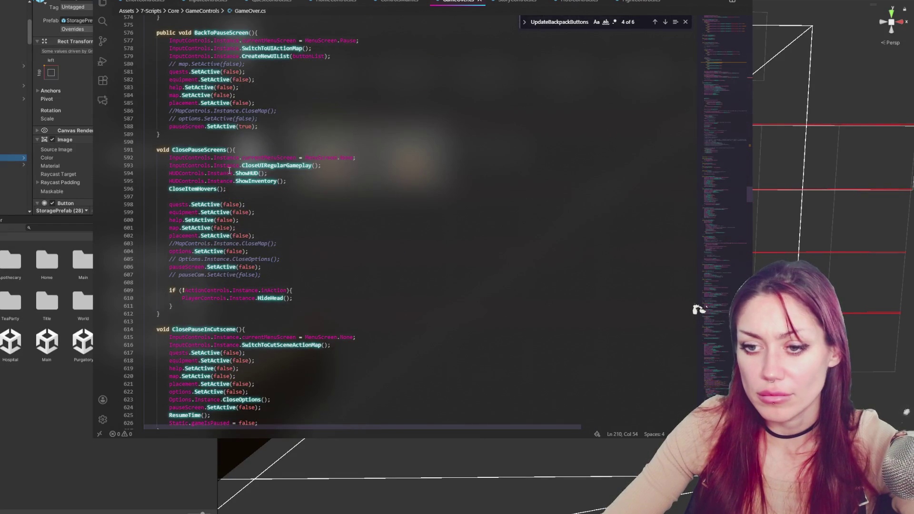
pyautogui.scroll(-19, 229, 170)
pyautogui.scroll(-11, 232, 169)
pyautogui.scroll(8, 232, 170)
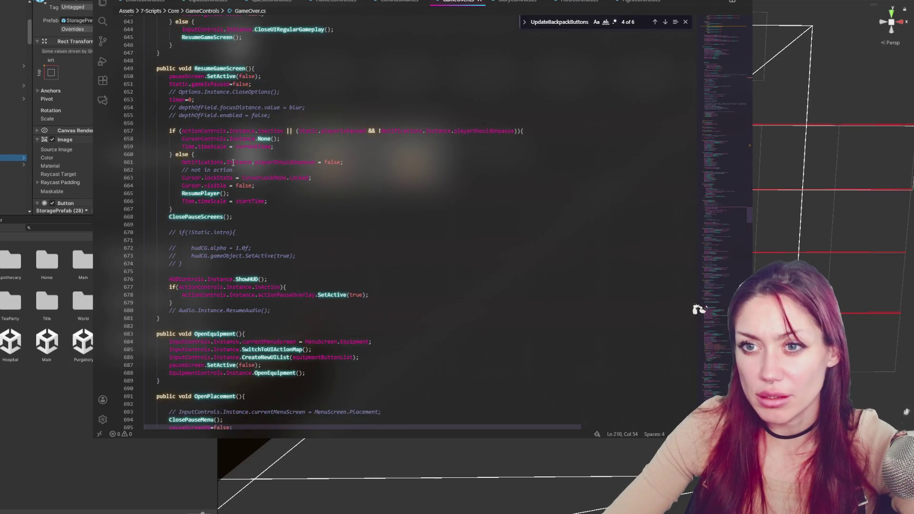
pyautogui.scroll(-13, 233, 164)
pyautogui.scroll(-8, 231, 183)
pyautogui.scroll(-14, 231, 186)
pyautogui.scroll(-20, 234, 182)
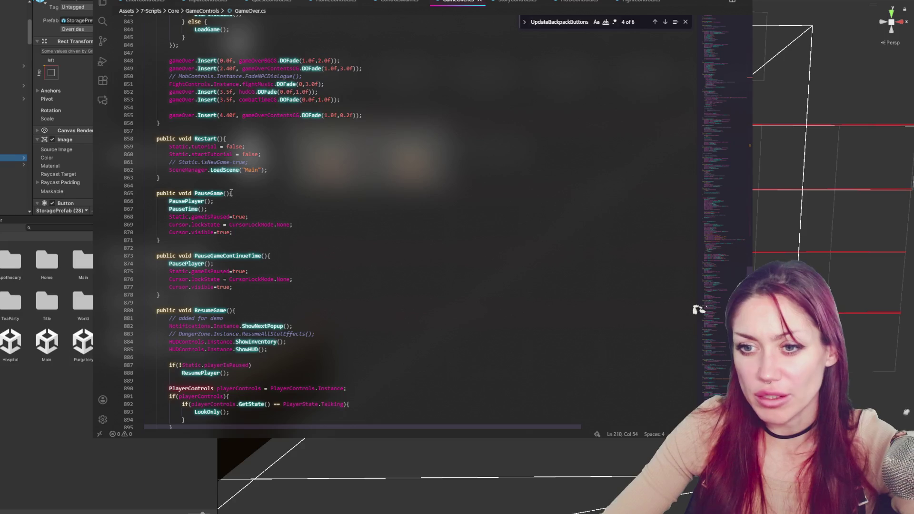
pyautogui.scroll(-10, 233, 190)
pyautogui.hotkey('ctrl', 'f')
pyautogui.write('op')
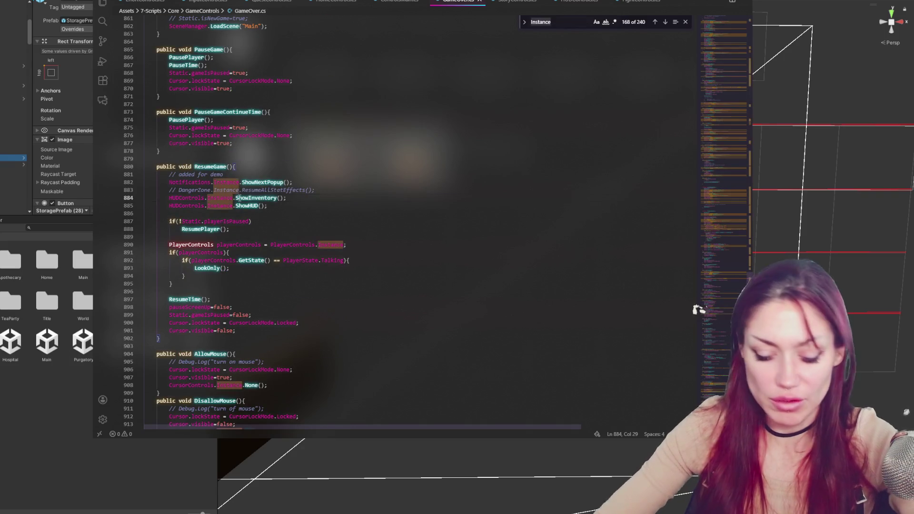
pyautogui.write('enin')
# Search GameOver.cs for 'inventory' and step to the UpdateInventoryUI code.
pyautogui.hotkey('ctrl', 'a')
pyautogui.write('inventory')
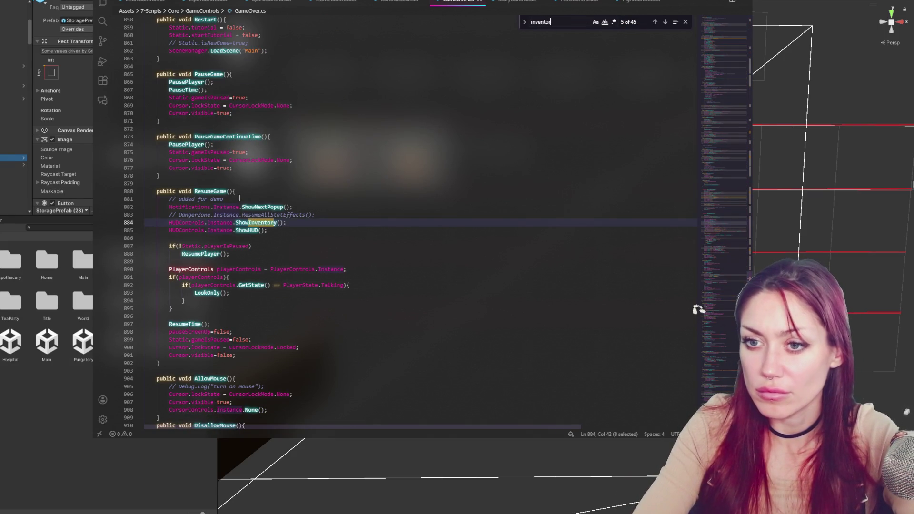
pyautogui.click(663, 23)
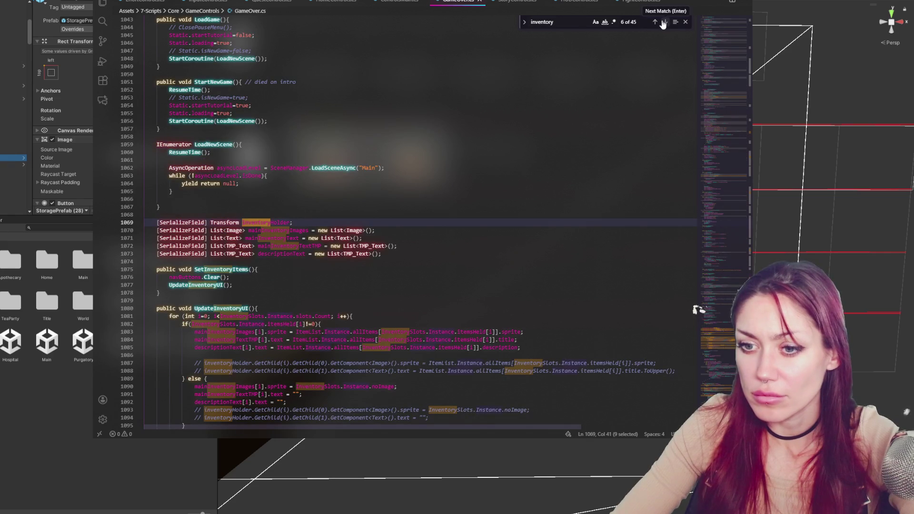
pyautogui.scroll(-6, 305, 190)
pyautogui.click(289, 188)
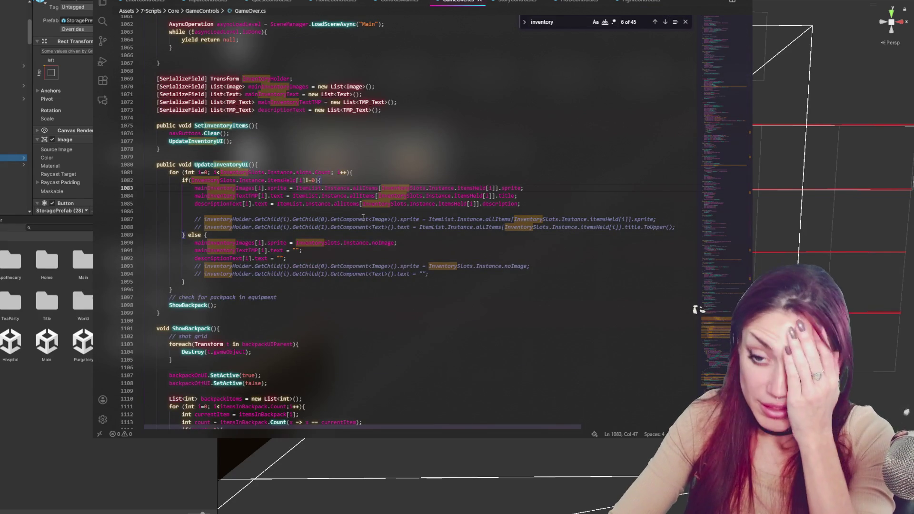
# Comment out the ShowBackpack call on line 1098 with Ctrl+/ and return to Unity.
pyautogui.doubleClick(188, 304)
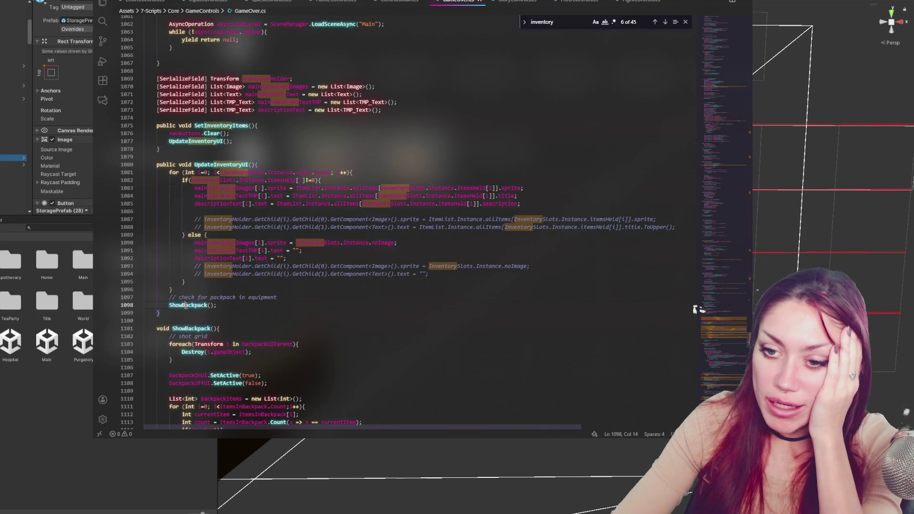
pyautogui.scroll(-8, 374, 261)
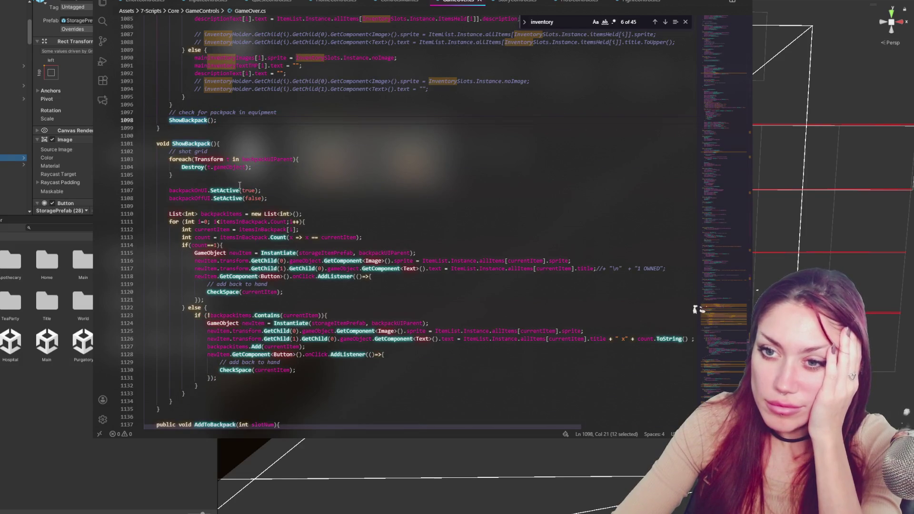
pyautogui.scroll(-2, 240, 185)
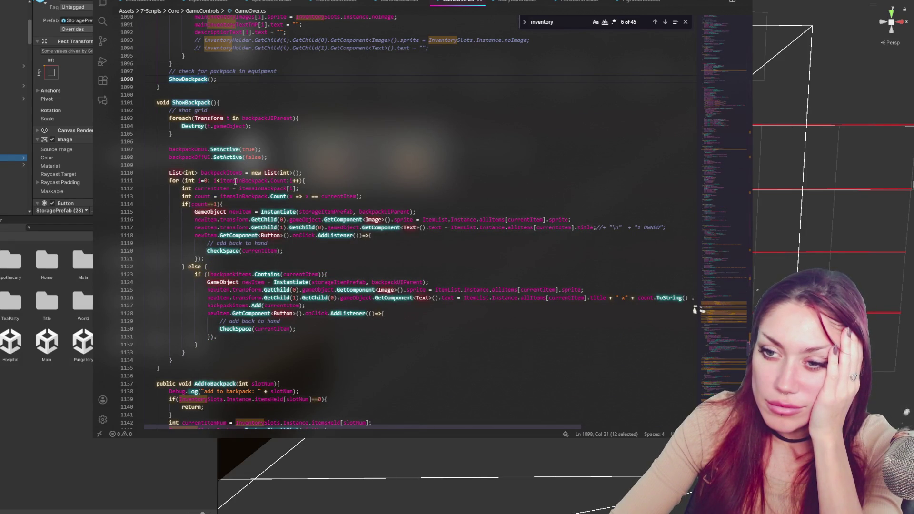
pyautogui.hotkey('ctrl', '/')
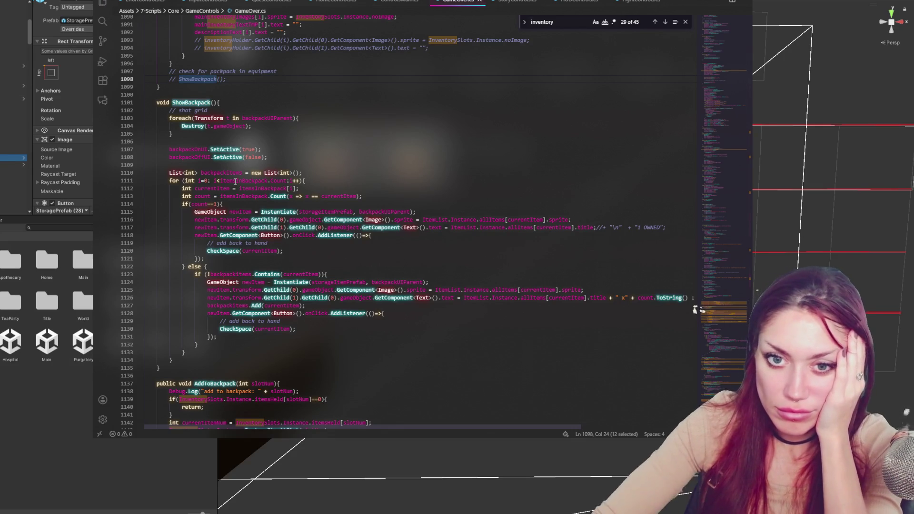
pyautogui.click(54, 367)
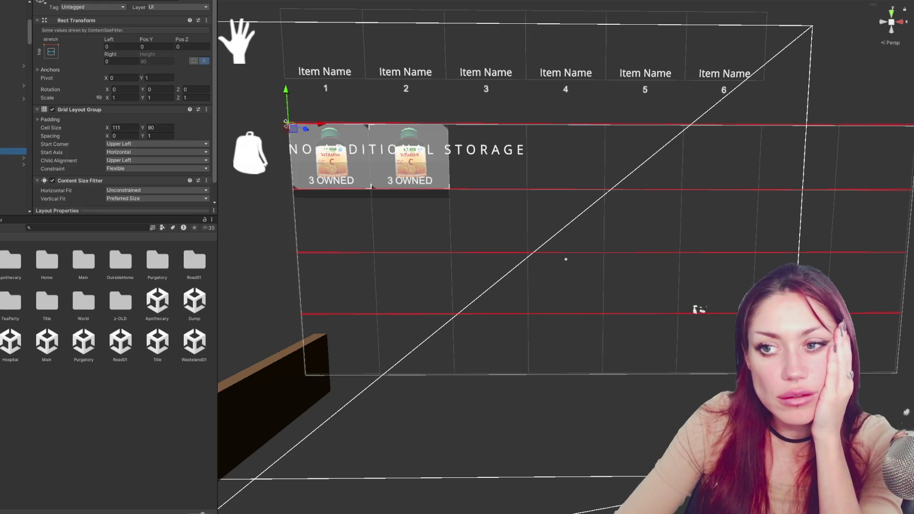
# Switch back to GameOver.cs and place the caret on the commented-out ShowBackpack line.
pyautogui.scroll(-3, 292, 164)
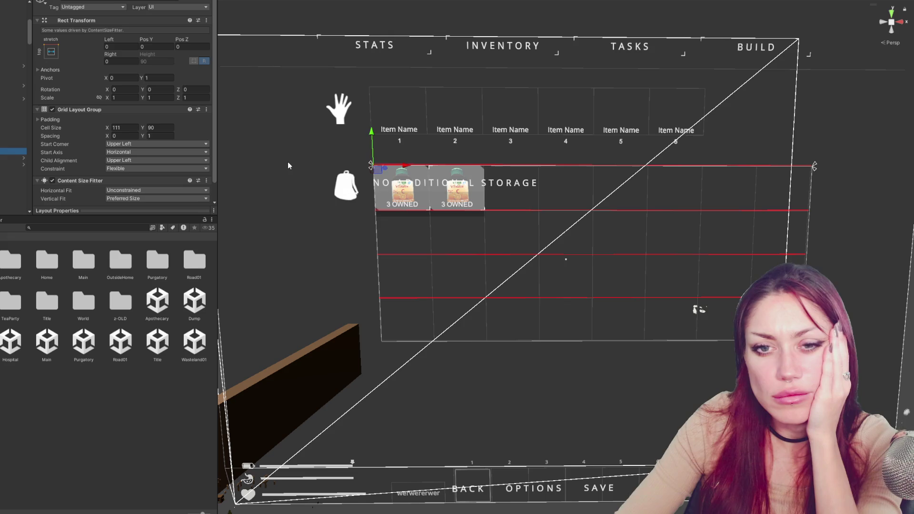
pyautogui.hotkey('alt', 'Tab')
pyautogui.click(242, 76)
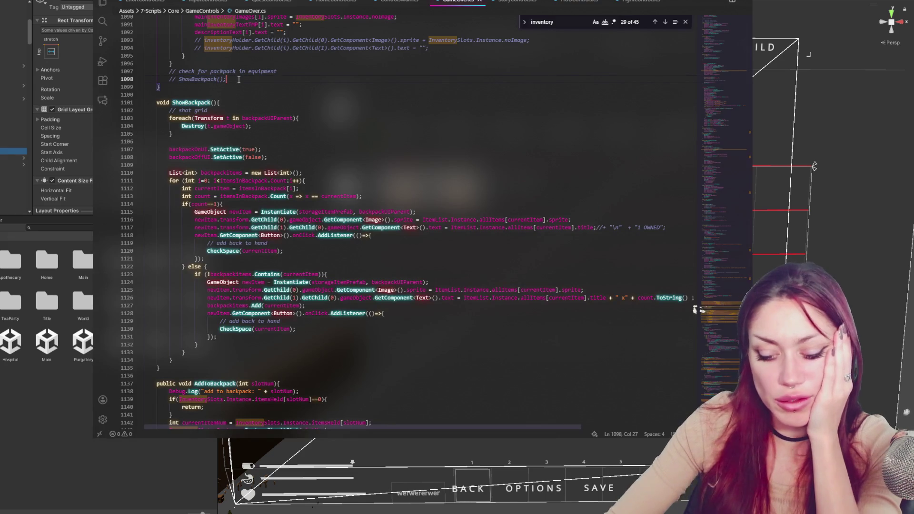
# Uncomment the ShowBackpack call on line 1098 with Ctrl+/.
pyautogui.hotkey('ctrl', '/')
pyautogui.click(348, 157)
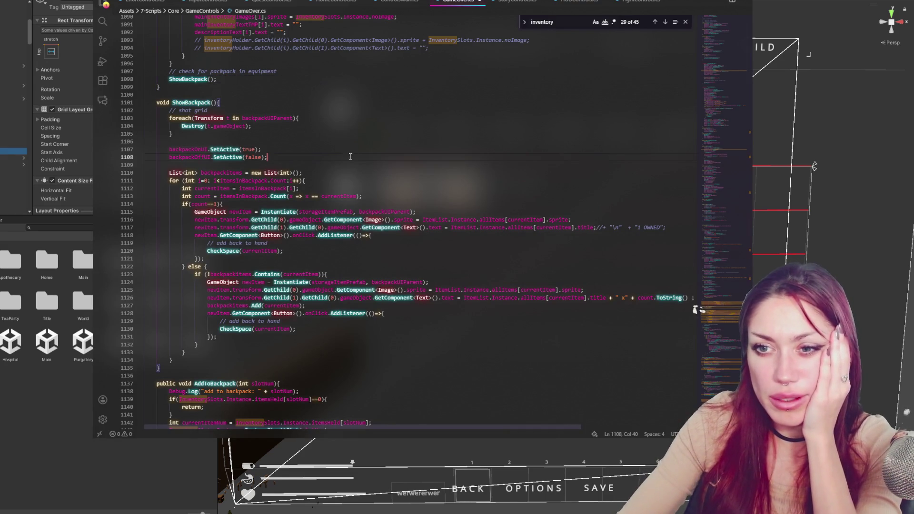
pyautogui.scroll(-1, 315, 166)
# Highlight the uses of backpackItems, itemsInBackpack and backpackOffUI.
pyautogui.doubleClick(219, 153)
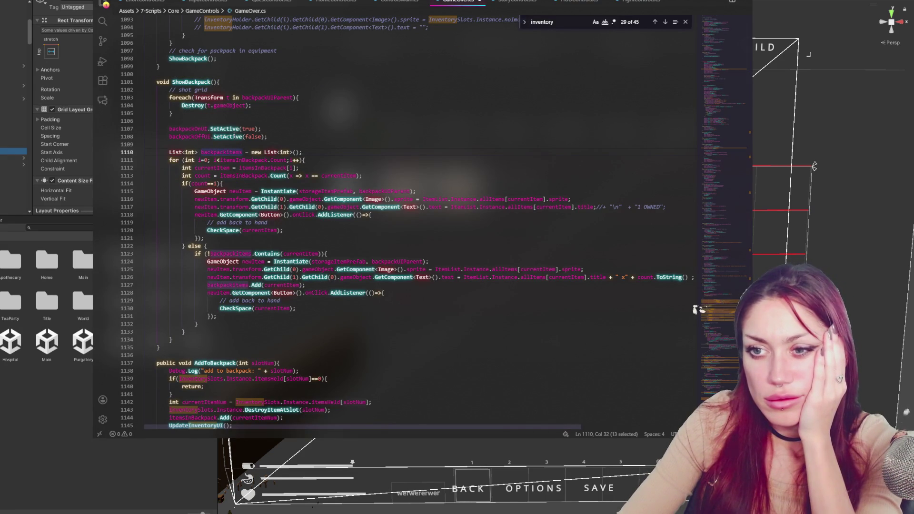
pyautogui.doubleClick(257, 166)
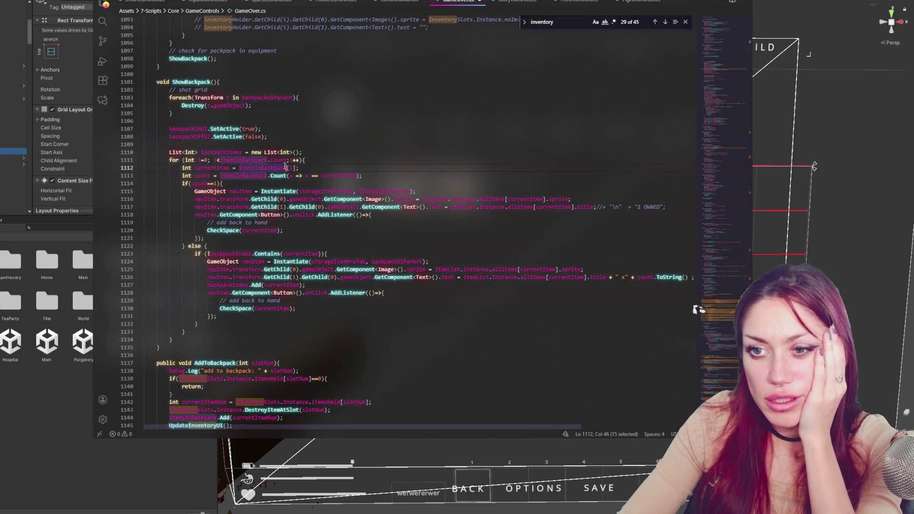
pyautogui.scroll(-1, 264, 158)
pyautogui.doubleClick(190, 116)
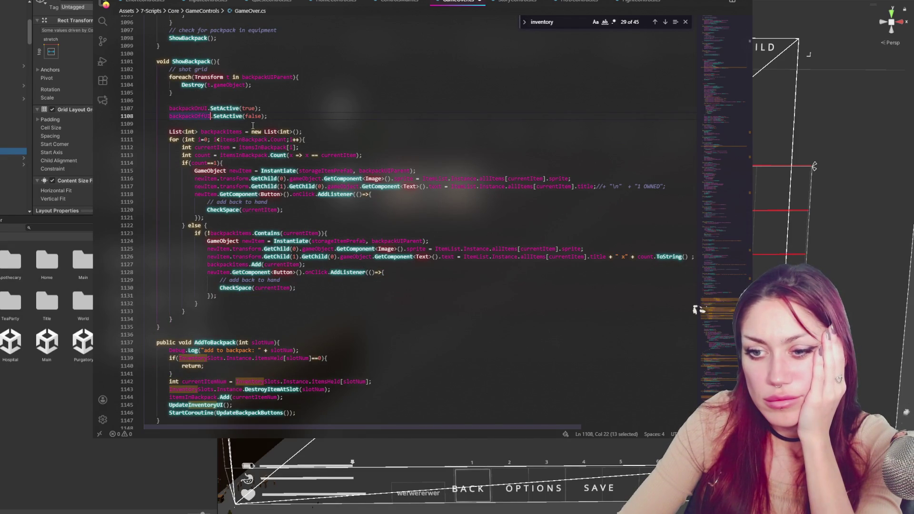
pyautogui.scroll(-5, 252, 128)
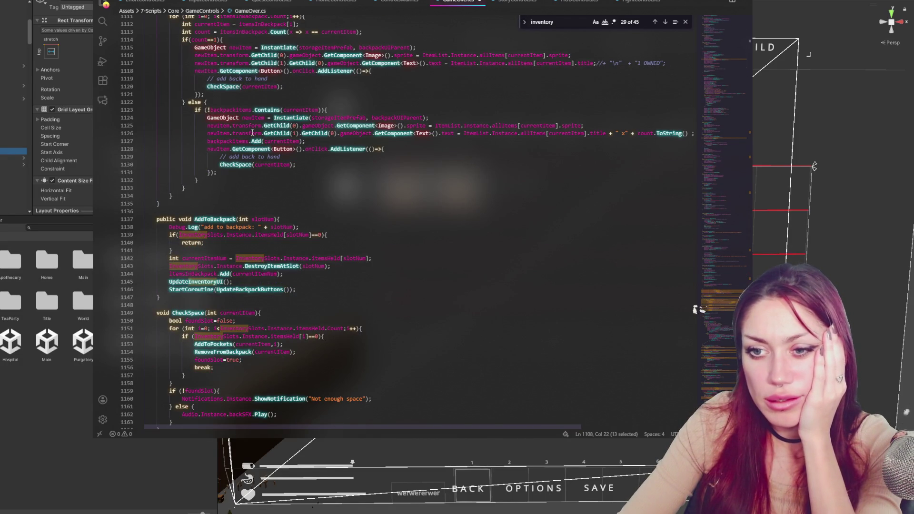
pyautogui.scroll(7, 253, 133)
pyautogui.doubleClick(243, 181)
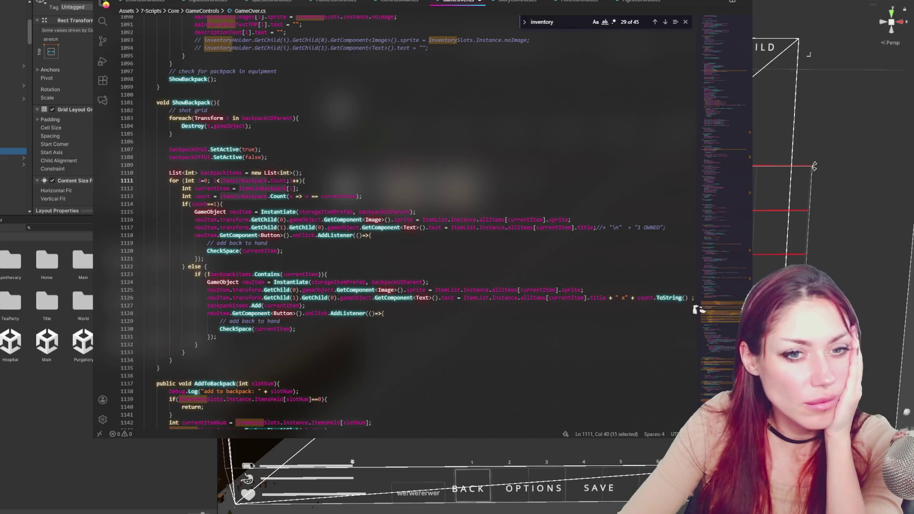
# Highlight backpackUIParent's occurrences and select the currentItem argument on line 1130.
pyautogui.click(359, 196)
pyautogui.press('Up')
pyautogui.press('Up')
pyautogui.press('Up')
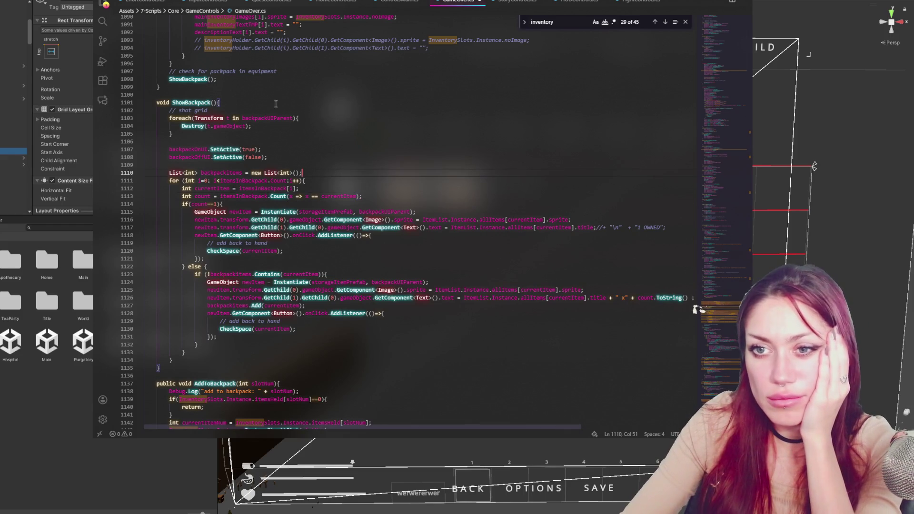
pyautogui.doubleClick(249, 119)
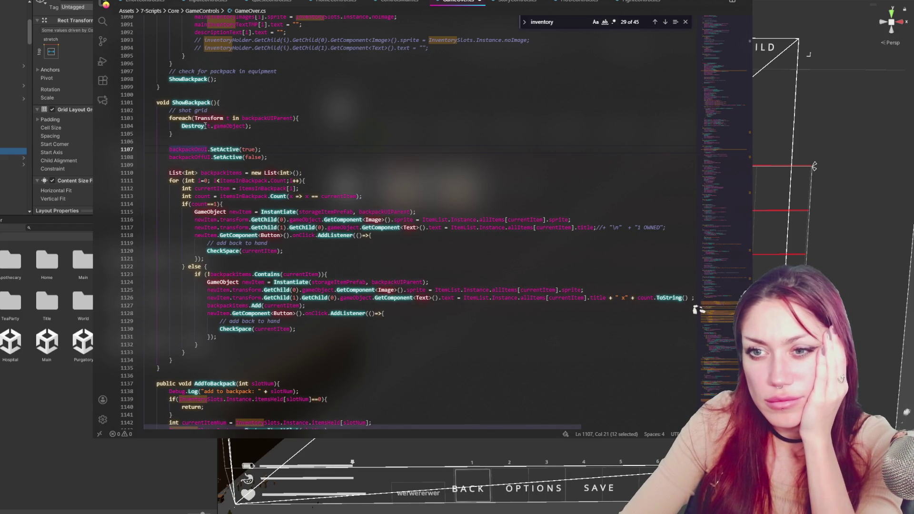
pyautogui.click(280, 119)
pyautogui.doubleClick(281, 119)
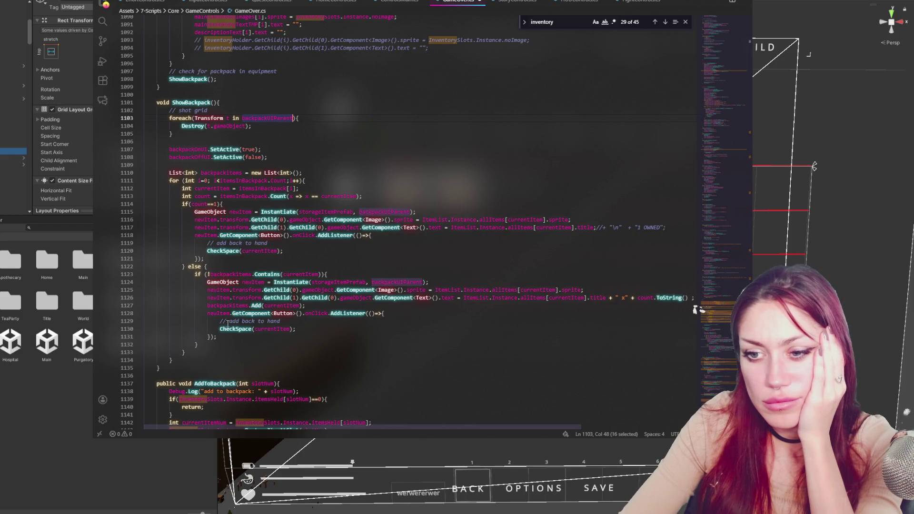
pyautogui.moveTo(256, 331); pyautogui.dragTo(287, 329)
pyautogui.scroll(-4, 287, 329)
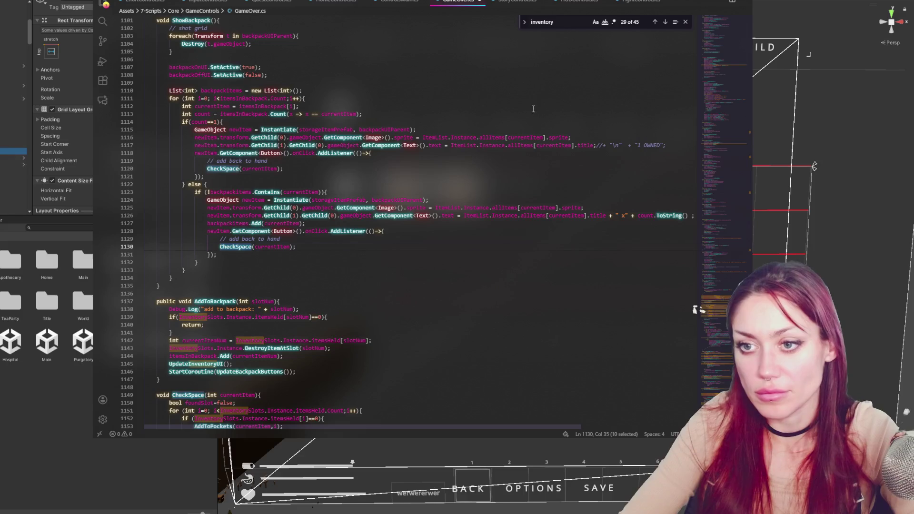
# Search the script for CheckSpace and jump to its first match.
pyautogui.hotkey('ctrl', 'f')
pyautogui.click(665, 21)
pyautogui.click(665, 21)
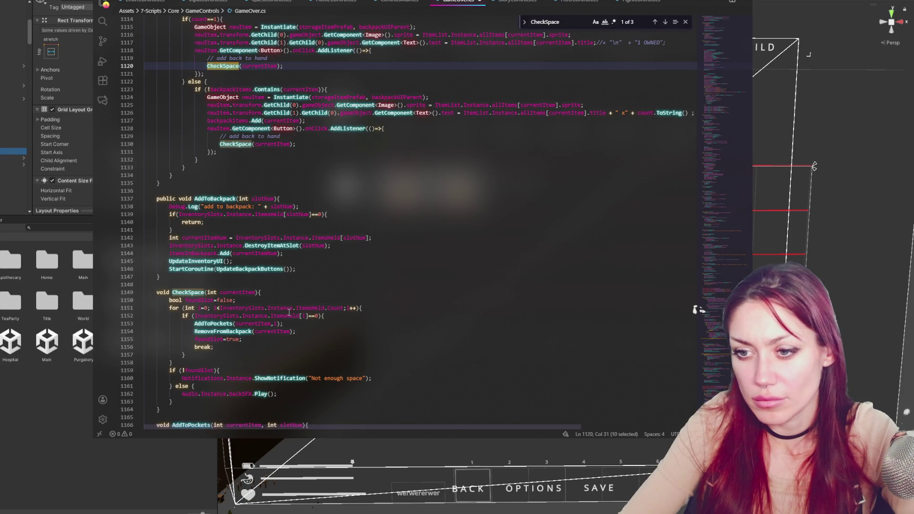
pyautogui.doubleClick(260, 307)
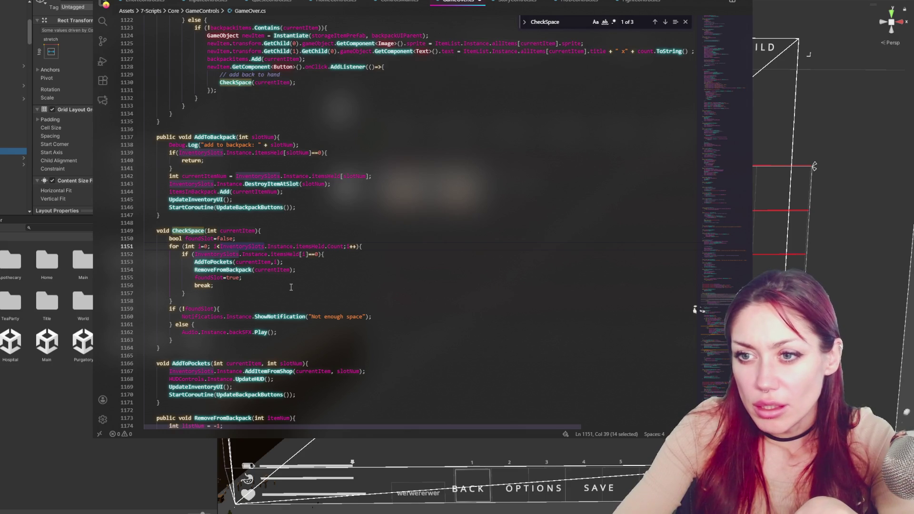
pyautogui.scroll(4, 341, 238)
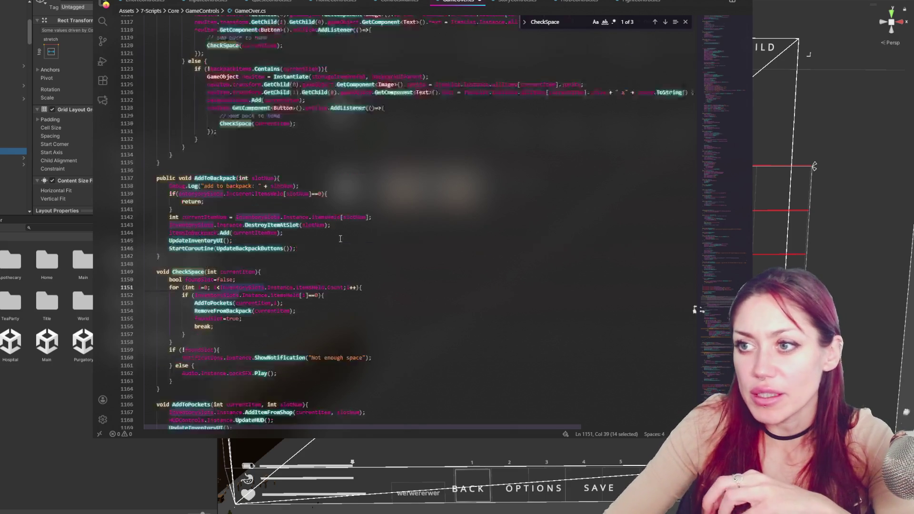
pyautogui.doubleClick(235, 185)
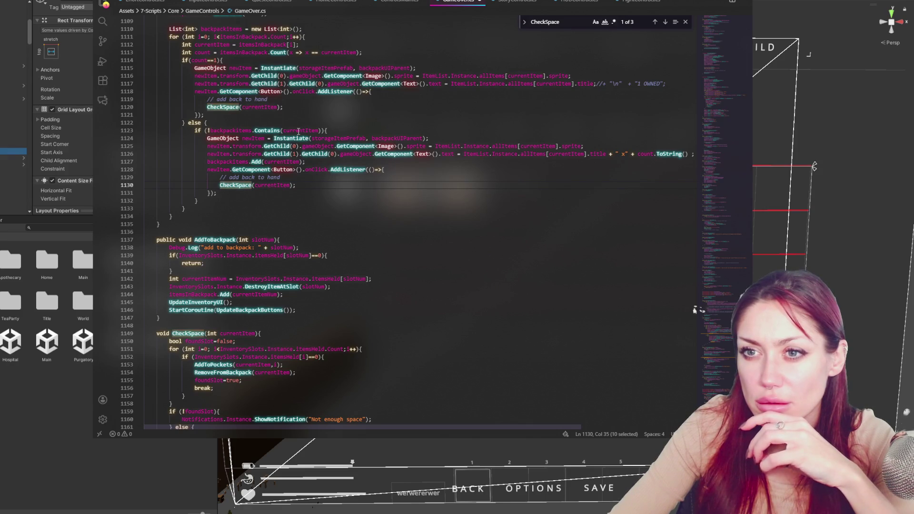
pyautogui.doubleClick(243, 52)
pyautogui.scroll(1, 330, 208)
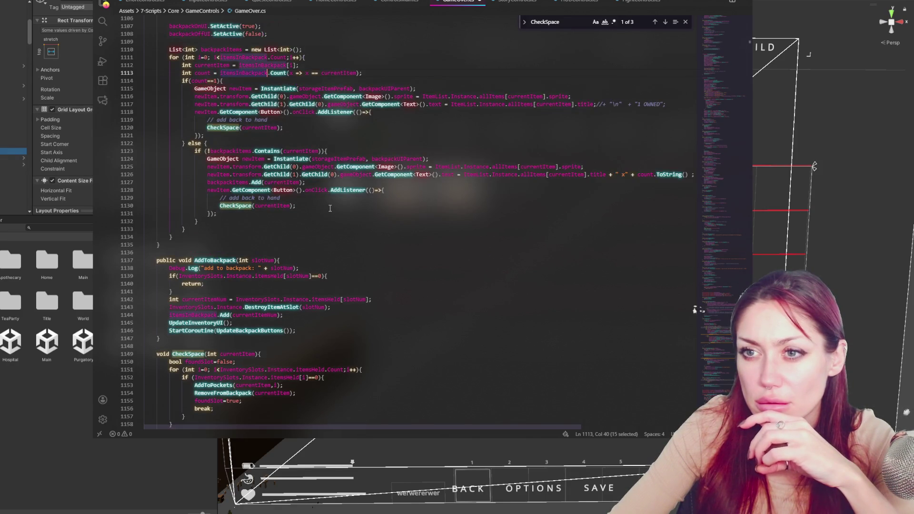
pyautogui.scroll(2, 330, 208)
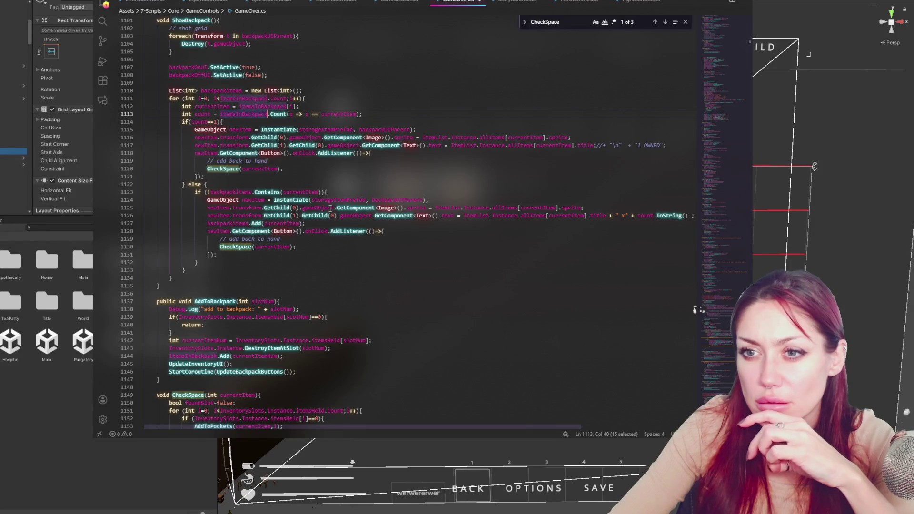
pyautogui.scroll(-3, 330, 208)
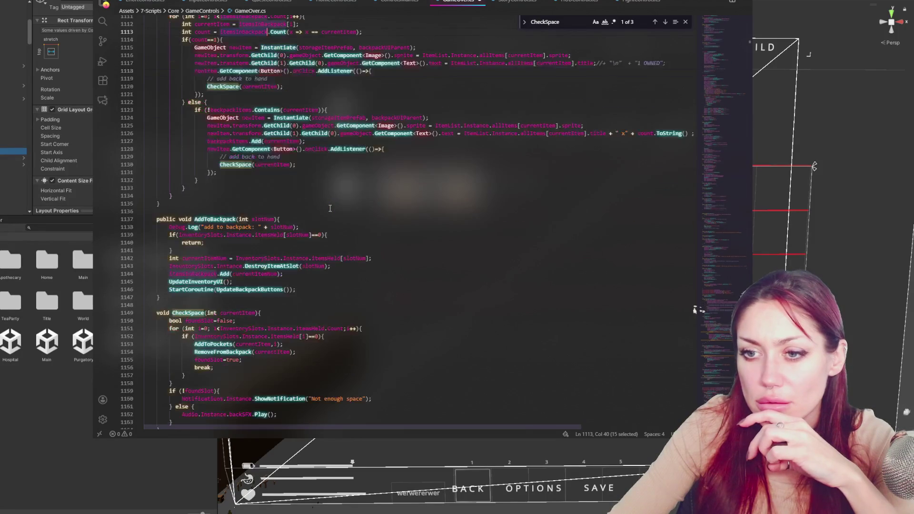
pyautogui.scroll(-6, 330, 208)
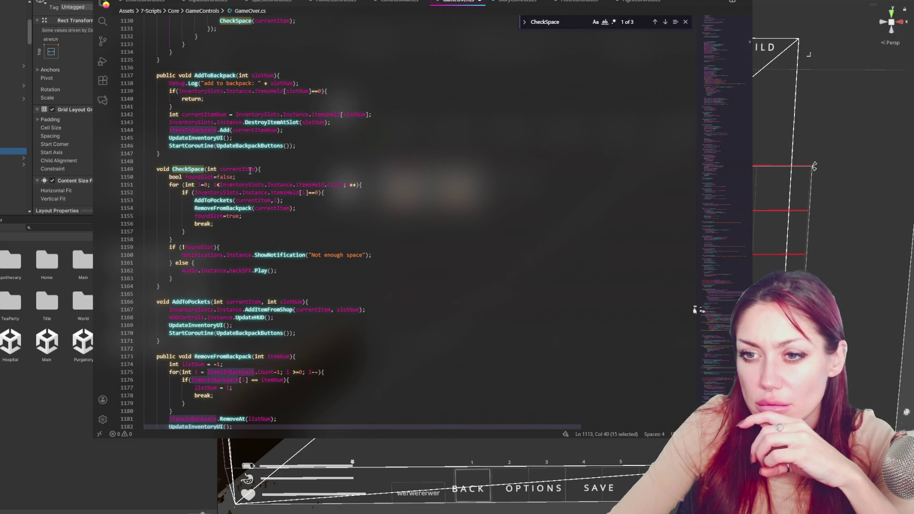
pyautogui.scroll(4, 249, 171)
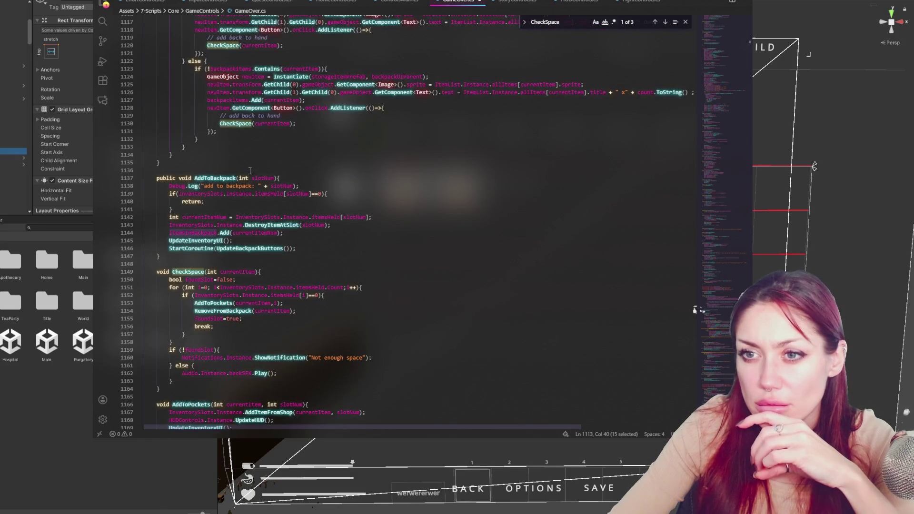
pyautogui.scroll(3, 250, 170)
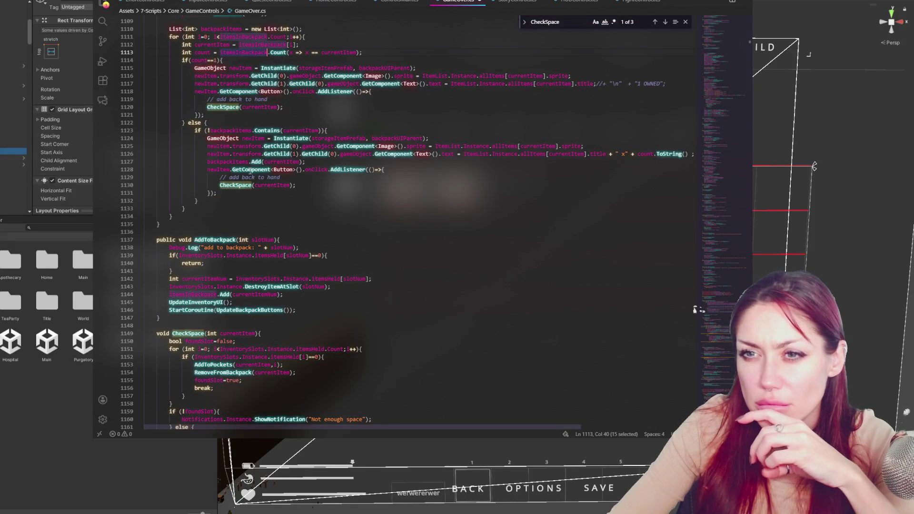
pyautogui.scroll(3, 250, 171)
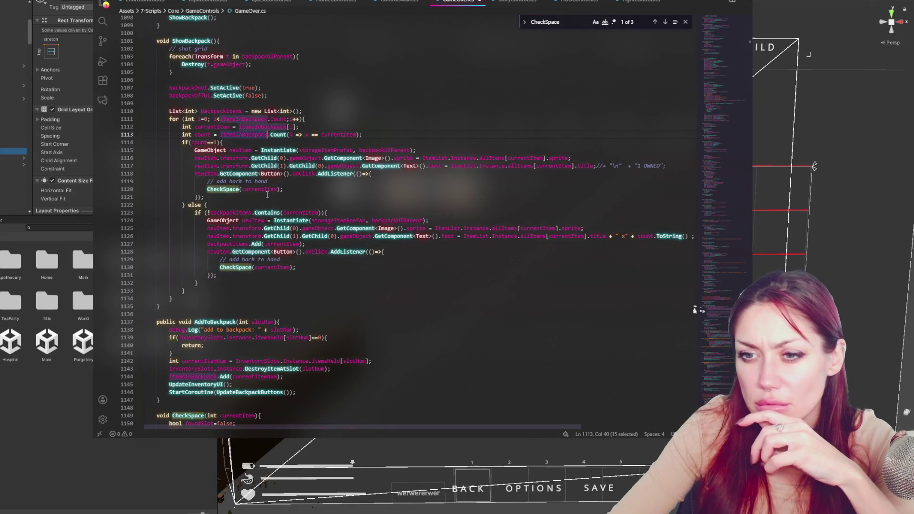
pyautogui.click(288, 189)
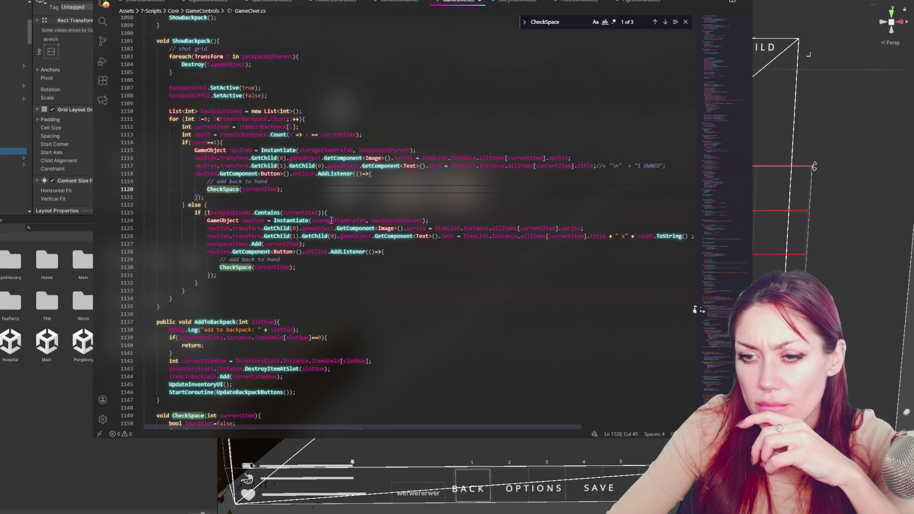
pyautogui.scroll(-4, 331, 219)
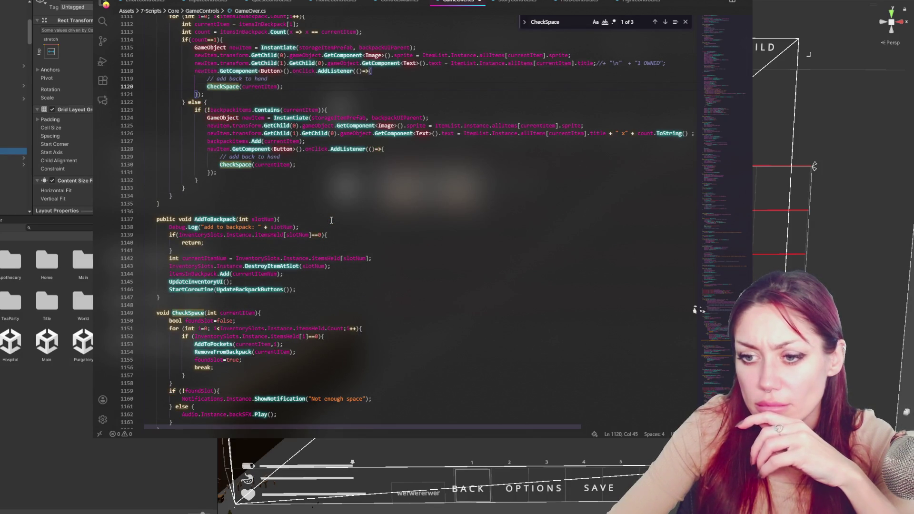
pyautogui.scroll(-3, 331, 220)
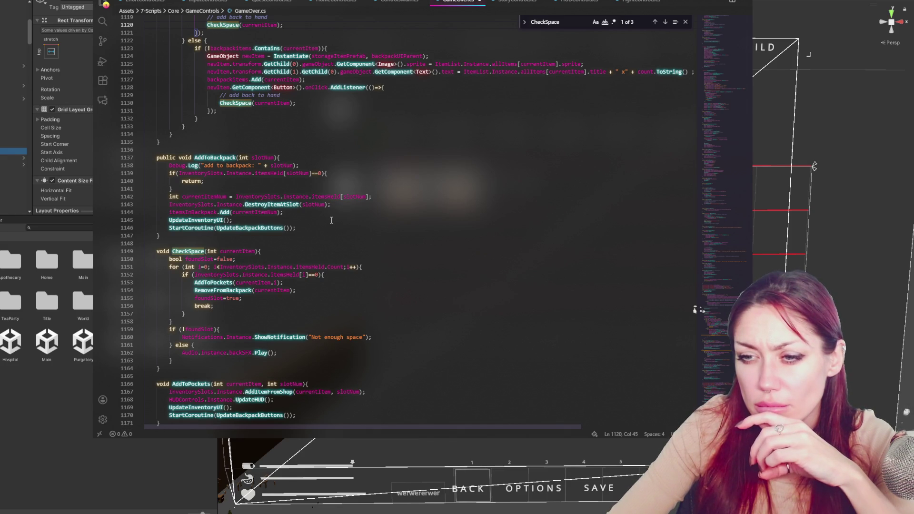
pyautogui.scroll(4, 331, 220)
pyautogui.scroll(3, 331, 220)
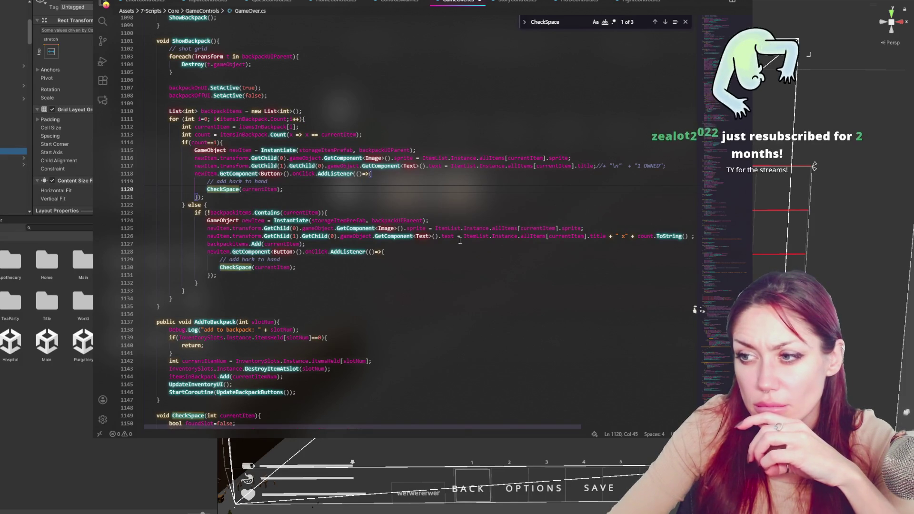
pyautogui.doubleClick(224, 243)
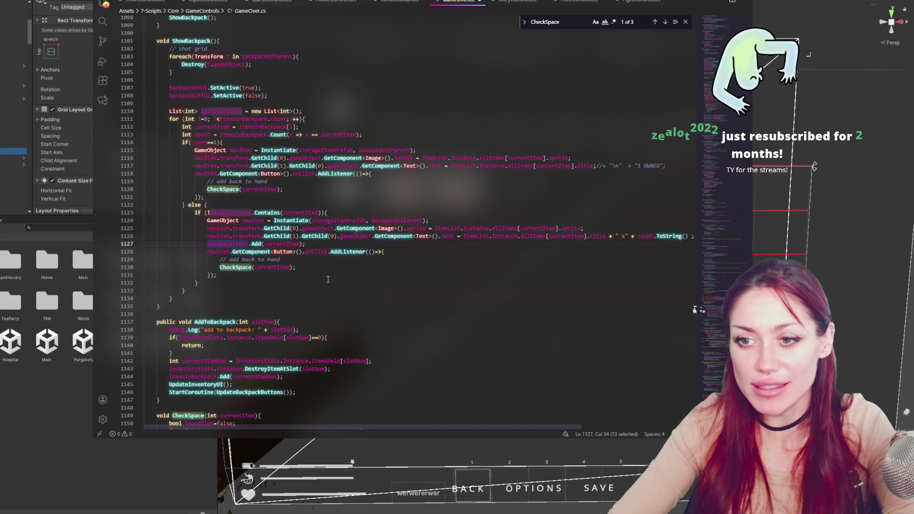
pyautogui.scroll(-1, 329, 279)
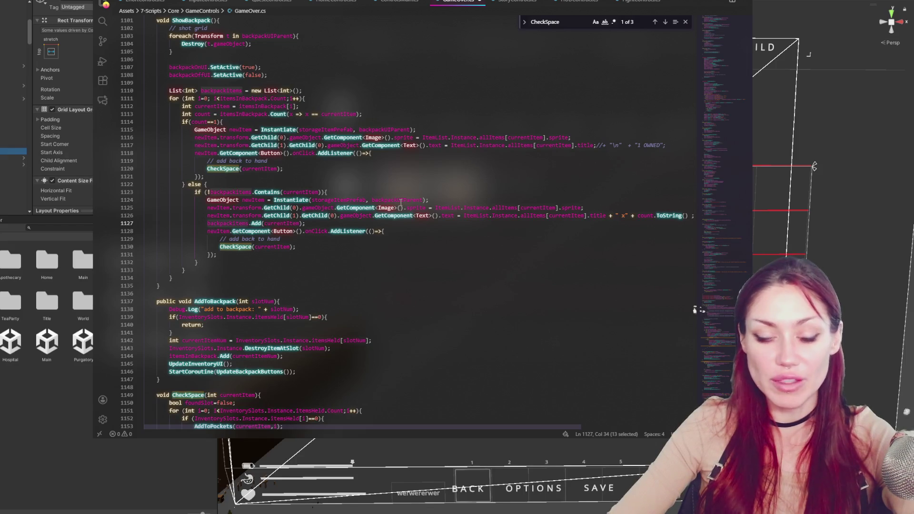
# Check lines 1113–1128, highlight itemsInBackpack and backpackItems uses, then return to Unity.
pyautogui.click(417, 226)
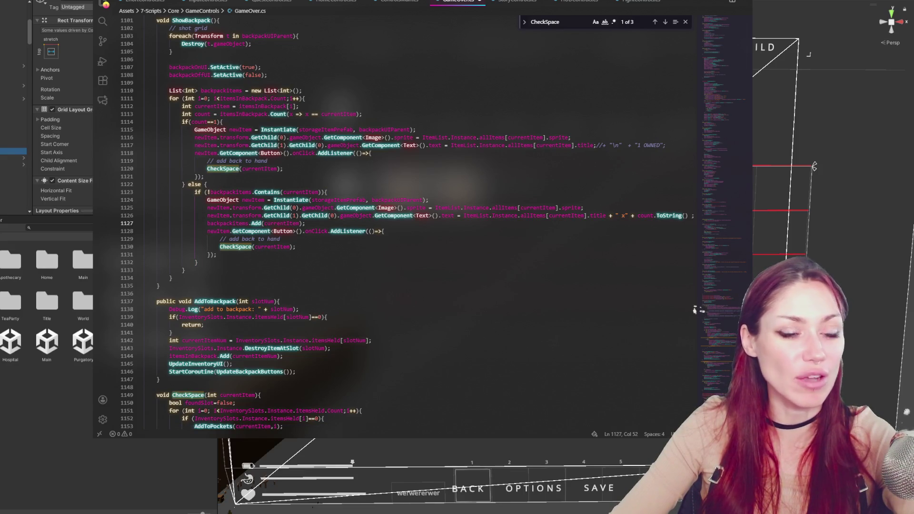
pyautogui.click(418, 229)
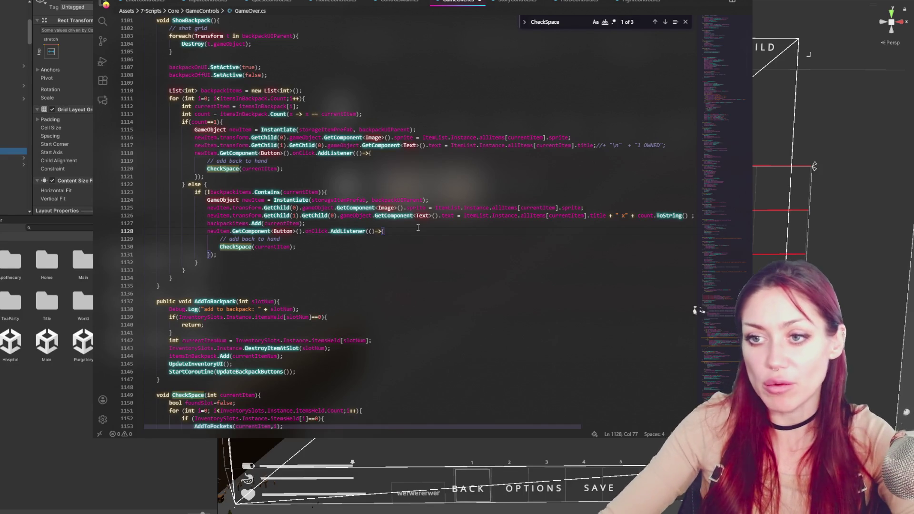
pyautogui.click(336, 114)
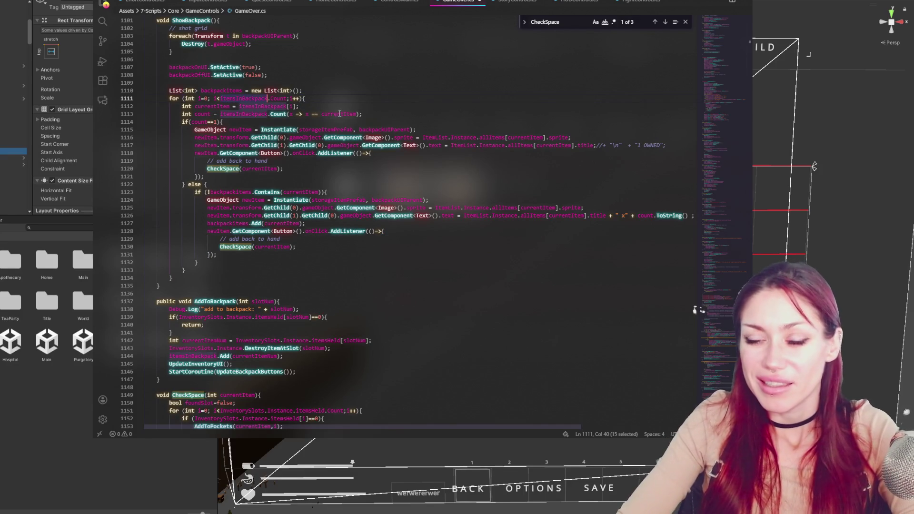
pyautogui.doubleClick(249, 99)
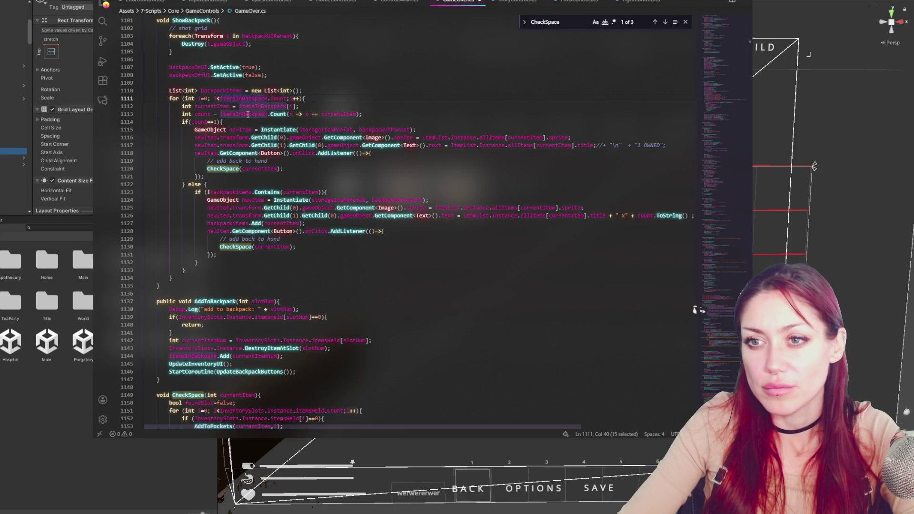
pyautogui.doubleClick(221, 92)
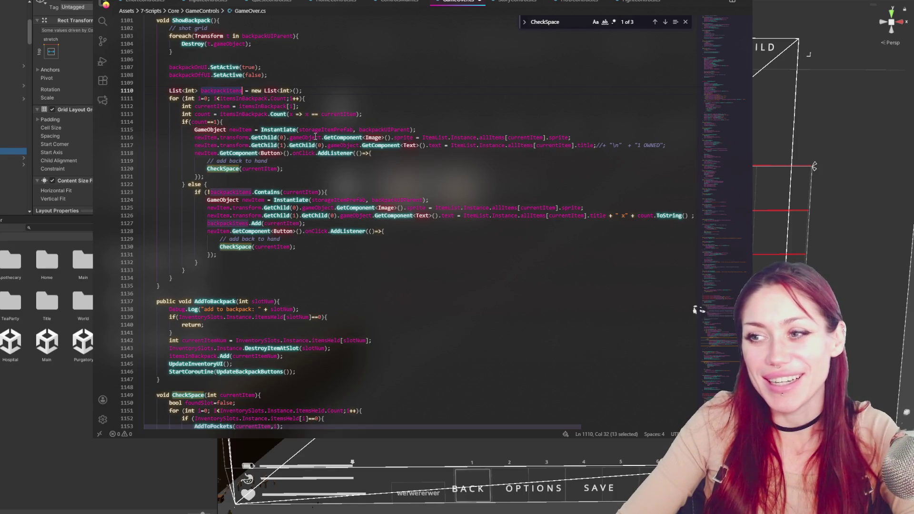
pyautogui.hotkey('alt', 'Tab')
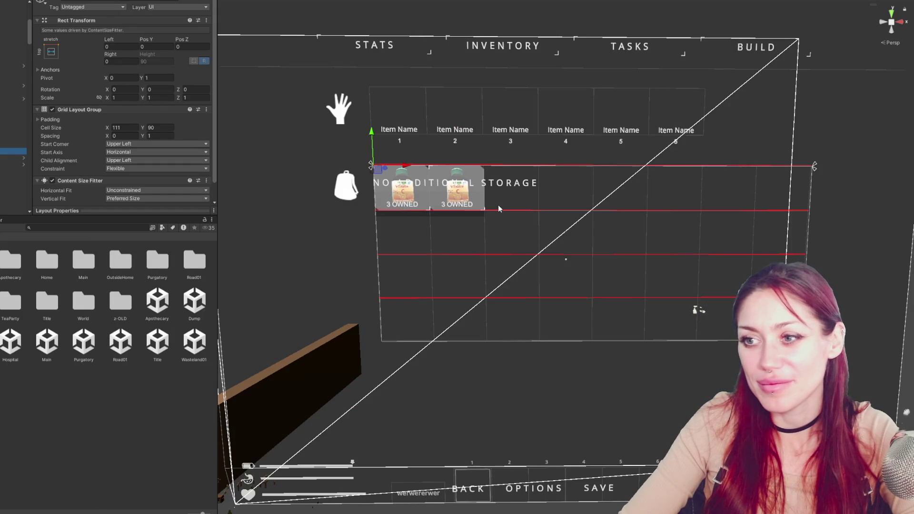
# Frame the backpack grid and step through the newly spawned StoragePrefab clones in the Hierarchy.
pyautogui.scroll(-2, 498, 204)
pyautogui.moveTo(635, 199); pyautogui.dragTo(554, 191)
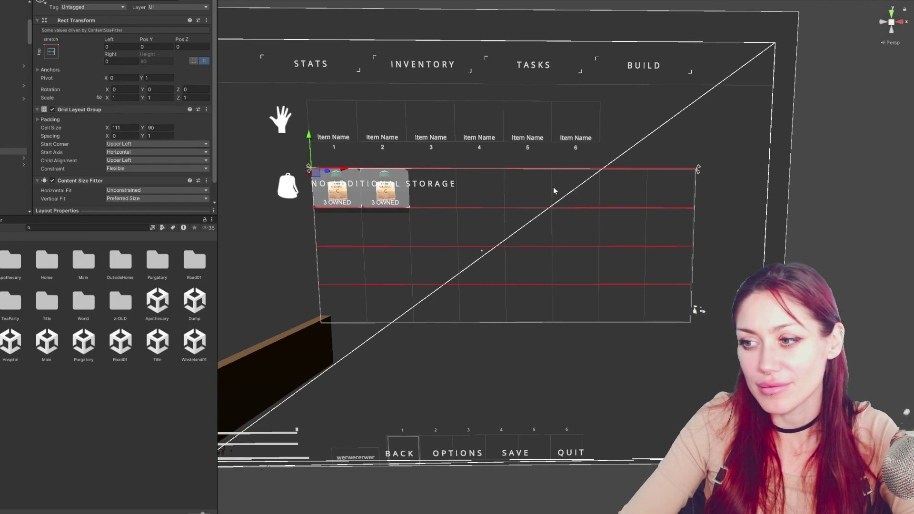
pyautogui.click(7, 166)
pyautogui.press('Down')
pyautogui.press('Down')
pyautogui.press('Down')
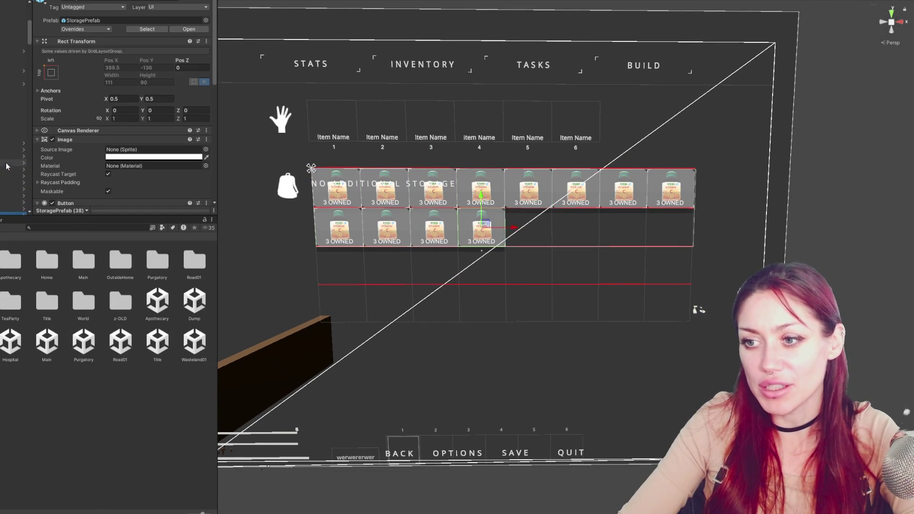
pyautogui.press('Down')
pyautogui.press('Down')
pyautogui.press('Down')
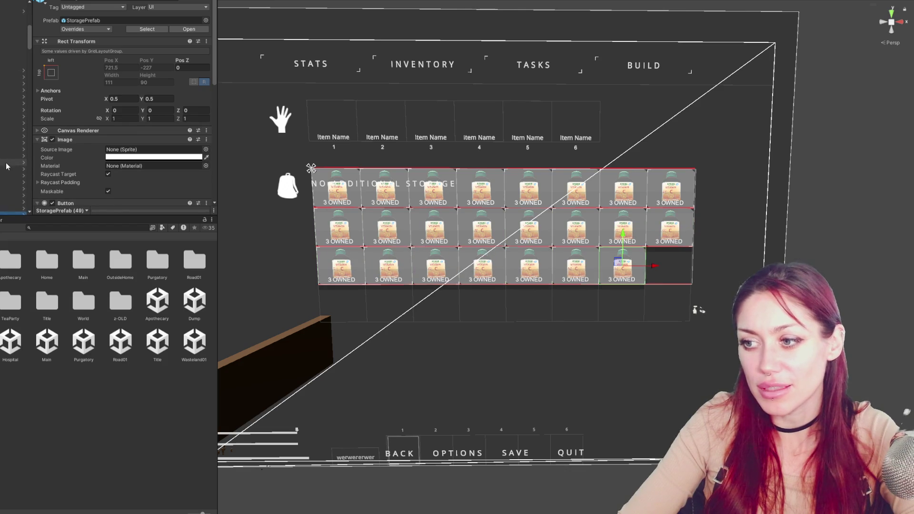
pyautogui.press('Down')
pyautogui.press('Down')
pyautogui.press('Down')
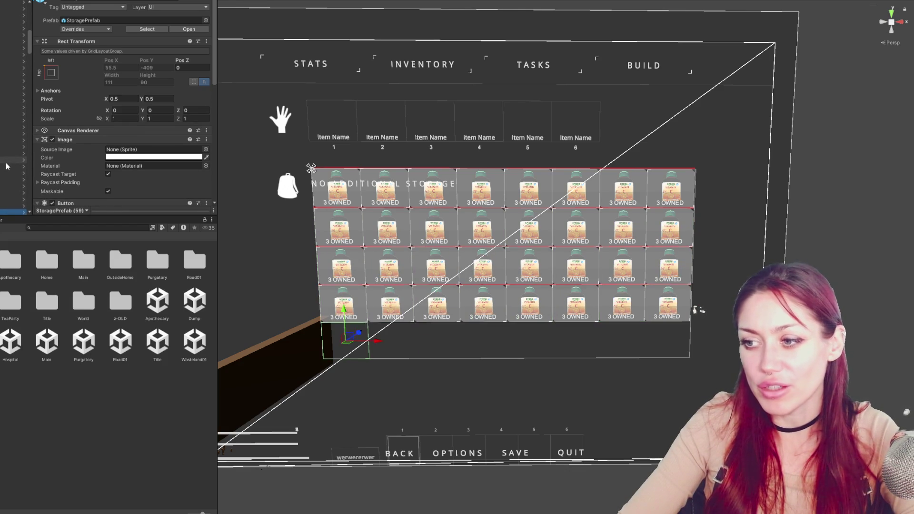
pyautogui.press('Down')
pyautogui.press('Down')
pyautogui.press('Down')
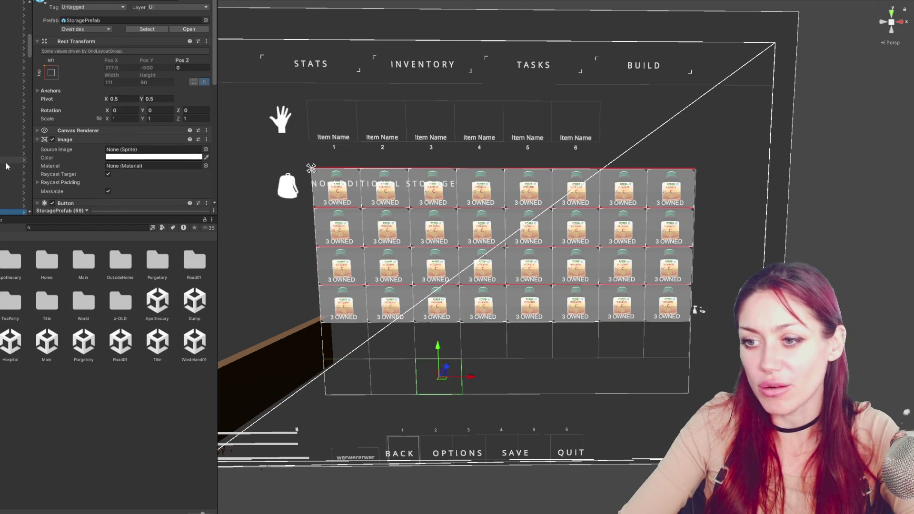
# Delete the extra storage clones so only two 3 OWNED slots remain.
pyautogui.scroll(-3, 7, 166)
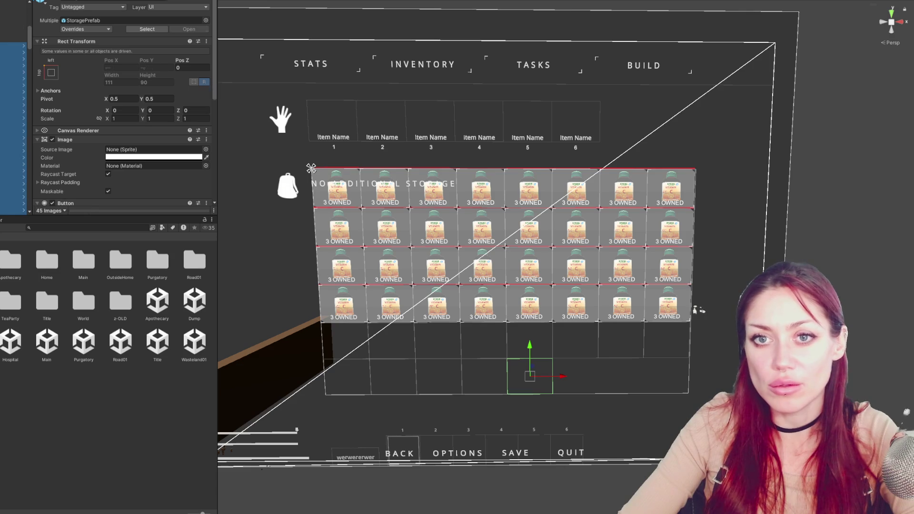
pyautogui.press('Delete')
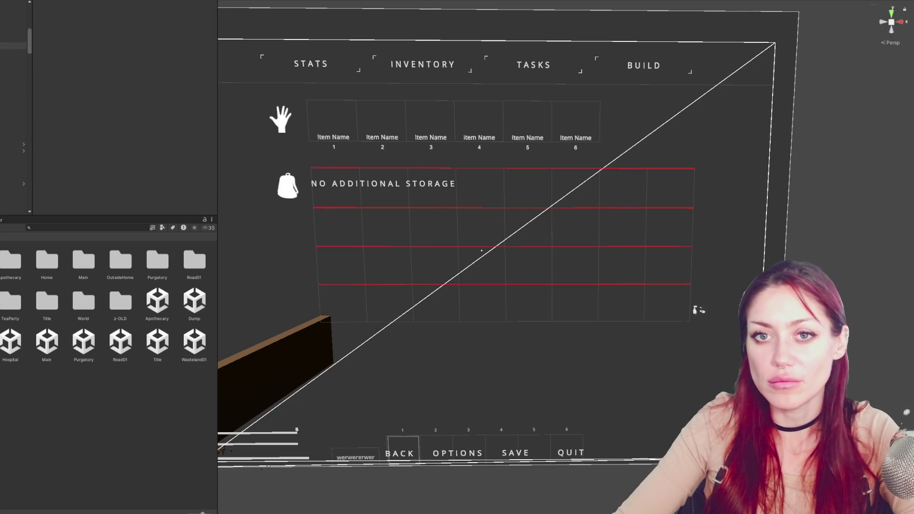
pyautogui.hotkey('ctrl', 'z')
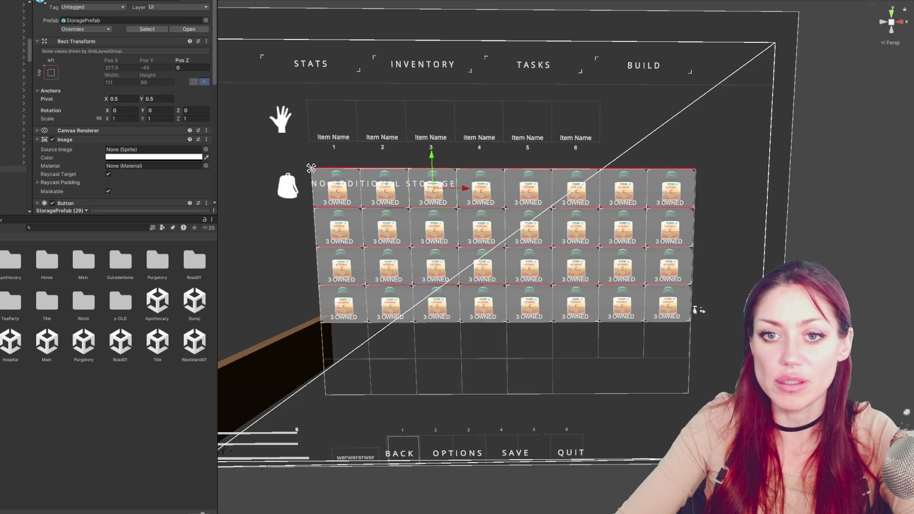
pyautogui.press('Delete')
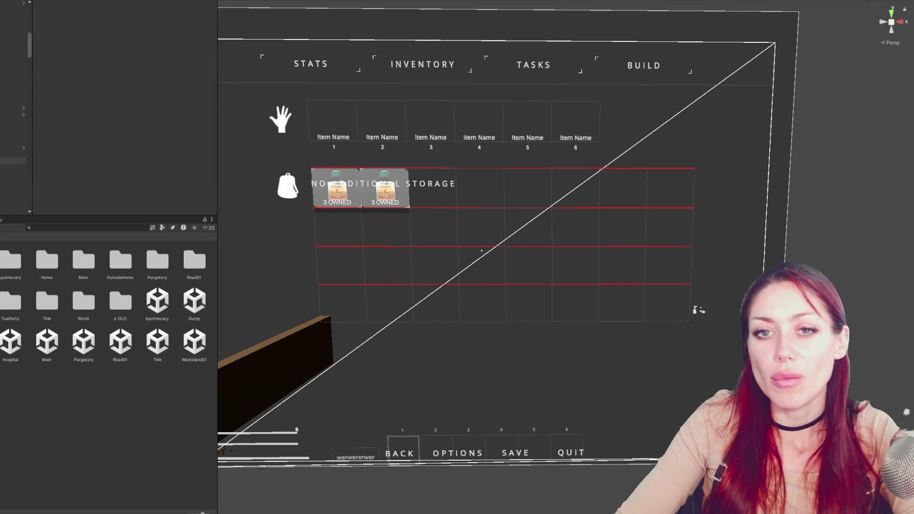
pyautogui.click(13, 95)
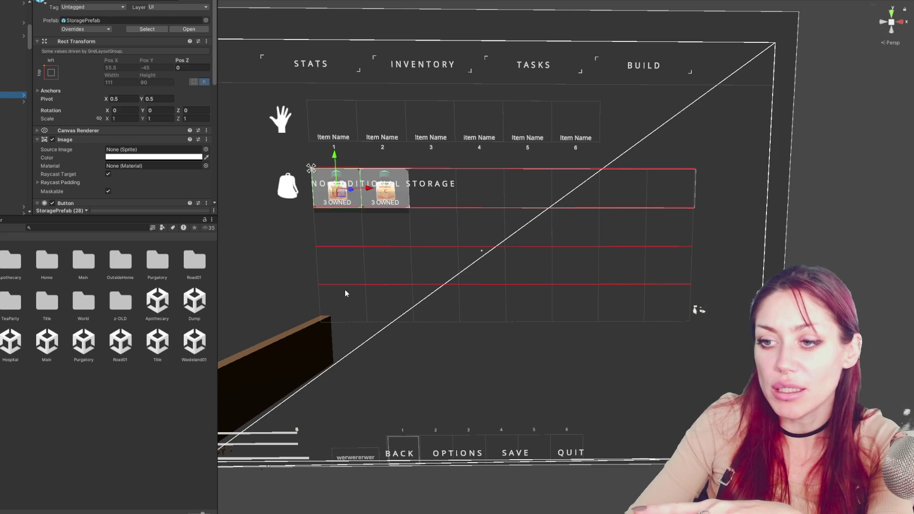
pyautogui.rightClick(14, 89)
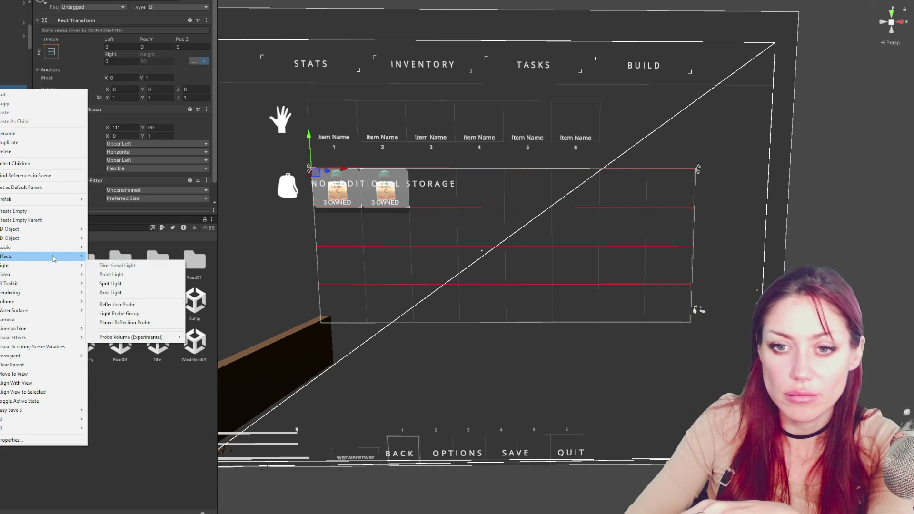
# Add a test UI Image and inspect the grid layout and storage item anchor values.
pyautogui.moveTo(61, 428)
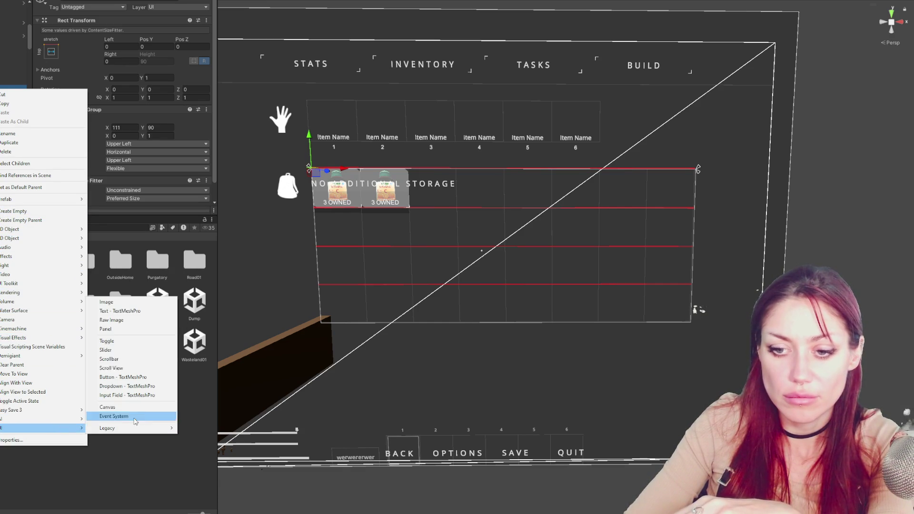
pyautogui.click(125, 302)
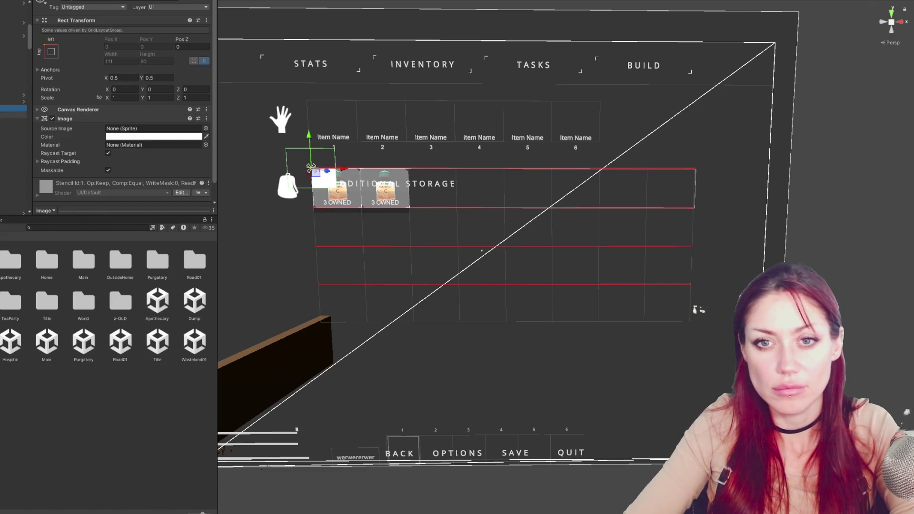
pyautogui.click(13, 88)
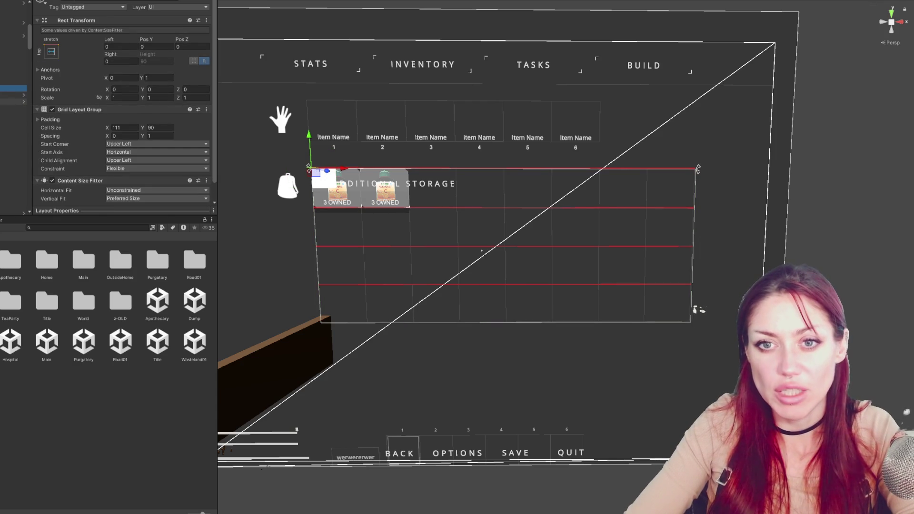
pyautogui.click(14, 101)
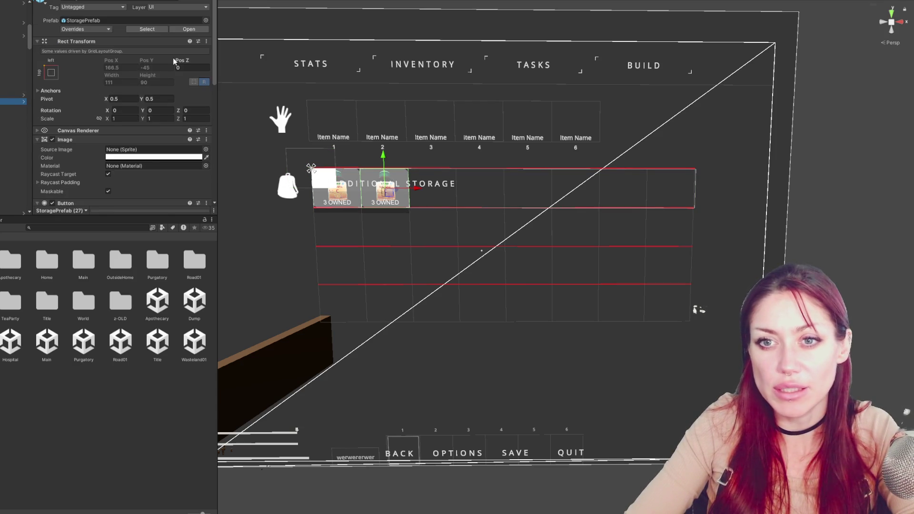
pyautogui.click(113, 91)
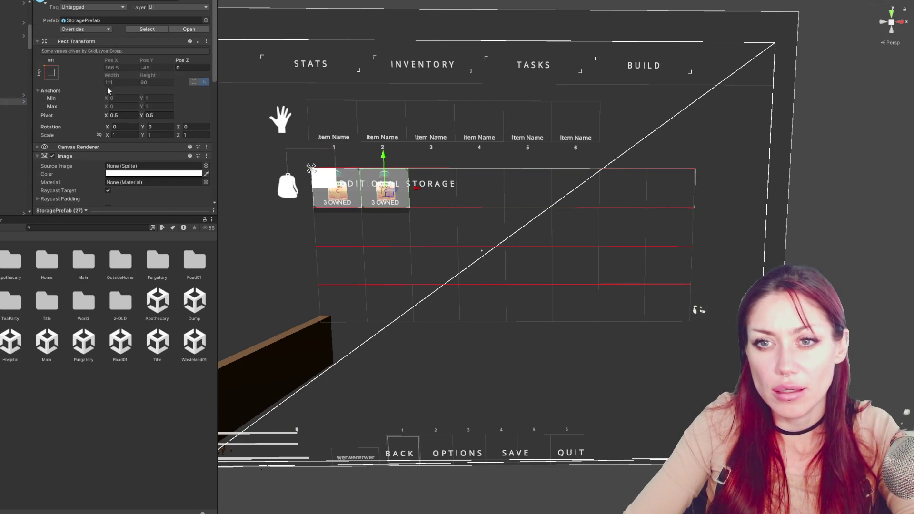
# Compare the plain image object with the slot 2 StoragePrefab and its Vitamins item image.
pyautogui.click(1, 108)
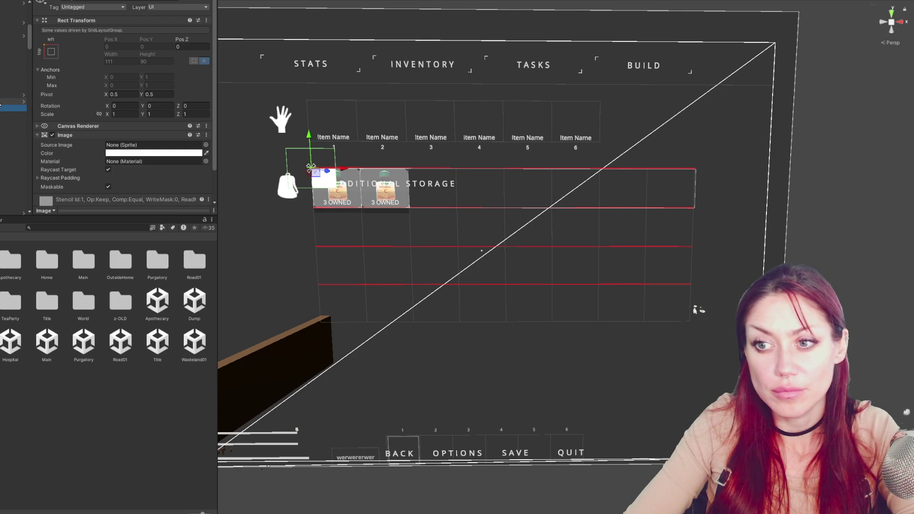
pyautogui.click(0, 103)
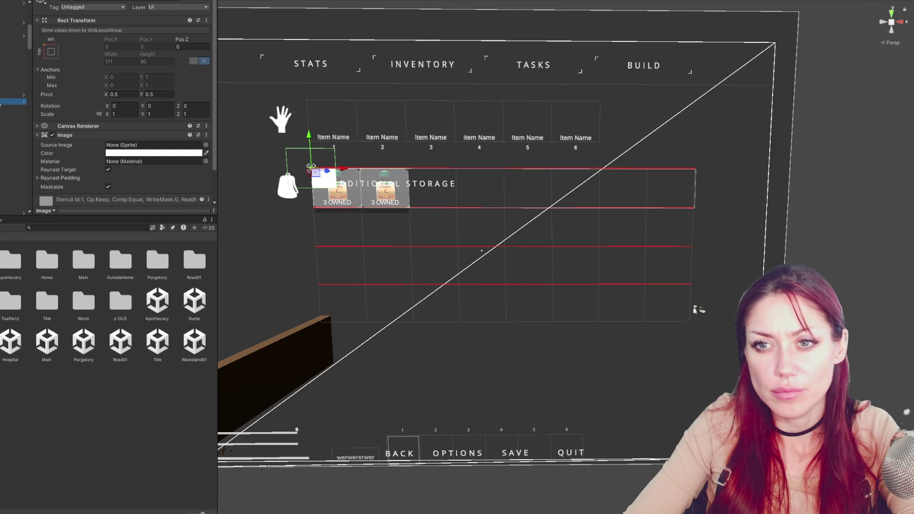
pyautogui.click(1, 107)
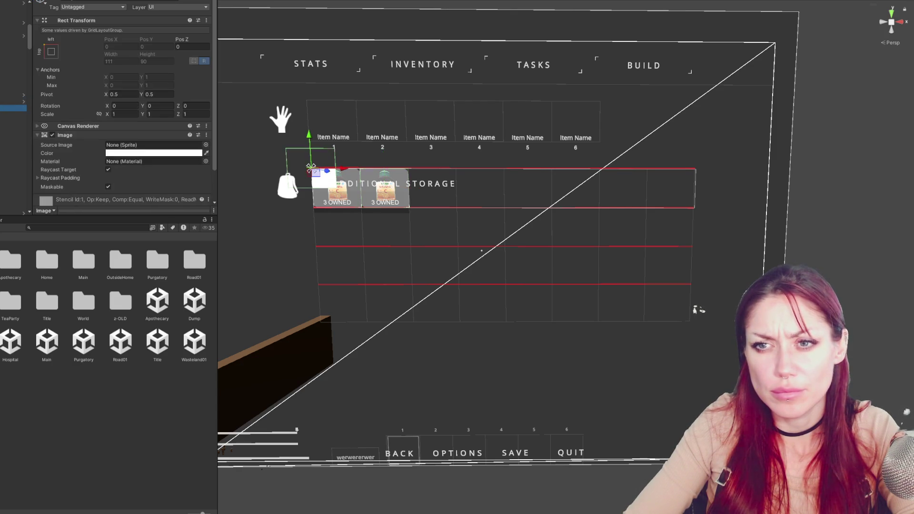
pyautogui.click(1, 102)
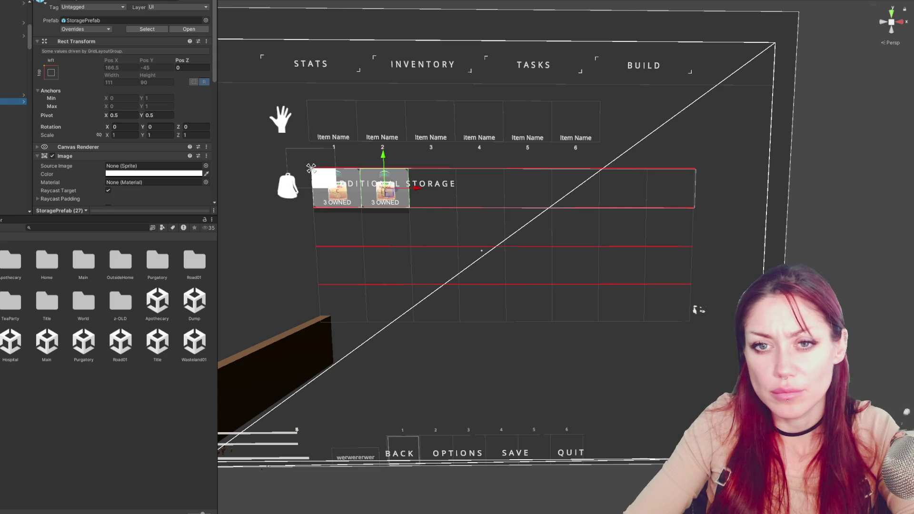
pyautogui.click(2, 108)
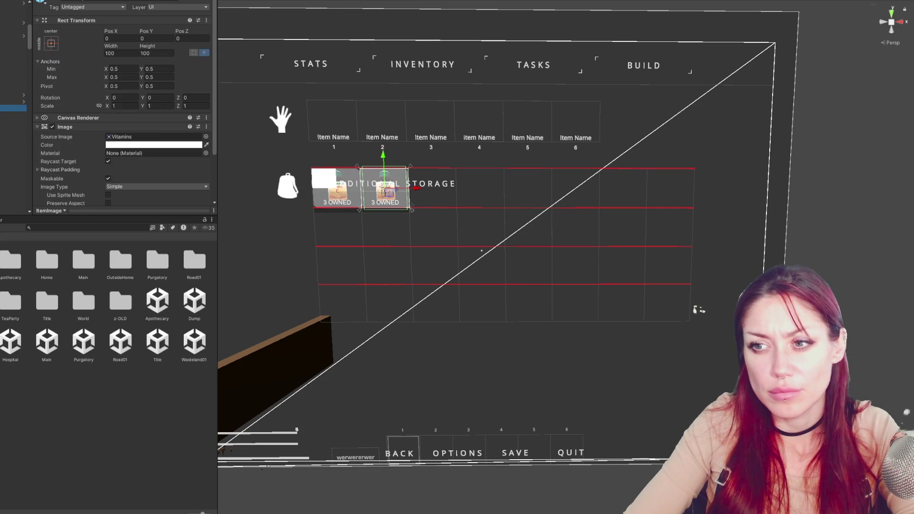
pyautogui.click(2, 114)
pyautogui.click(1, 124)
pyautogui.click(1, 134)
# Duplicate a StoragePrefab with Ctrl+D to create a third 3 OWNED slot.
pyautogui.click(2, 102)
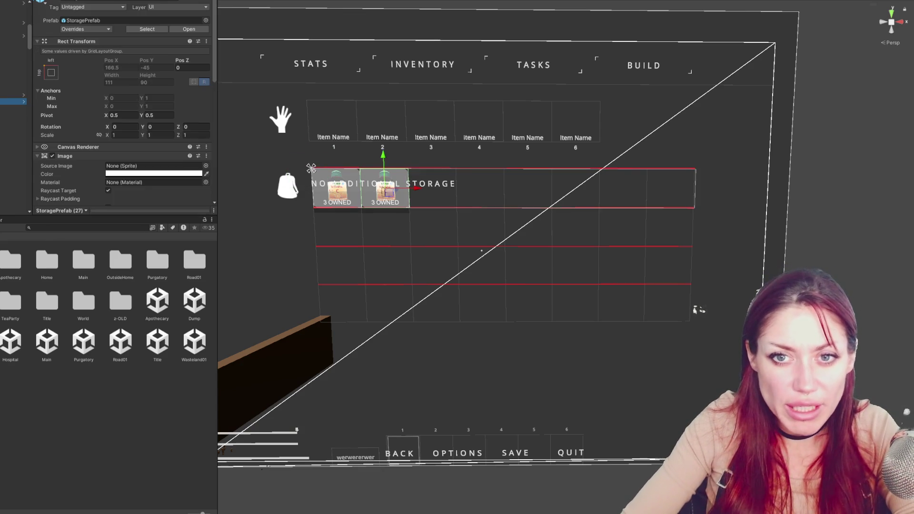
pyautogui.hotkey('ctrl', 'd')
pyautogui.rightClick(2, 135)
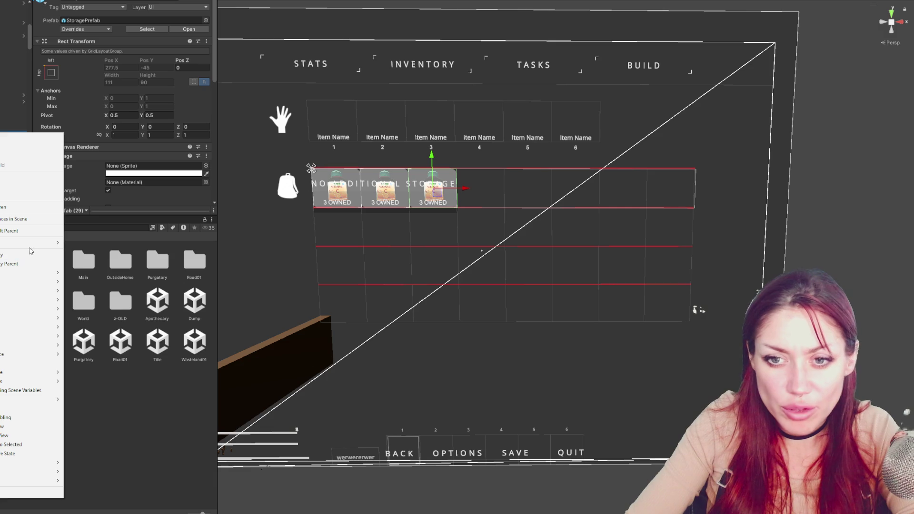
# Unpack the third slot's prefab completely and delete its NumOwnedBG and ItemImage children.
pyautogui.moveTo(32, 247)
pyautogui.click(112, 314)
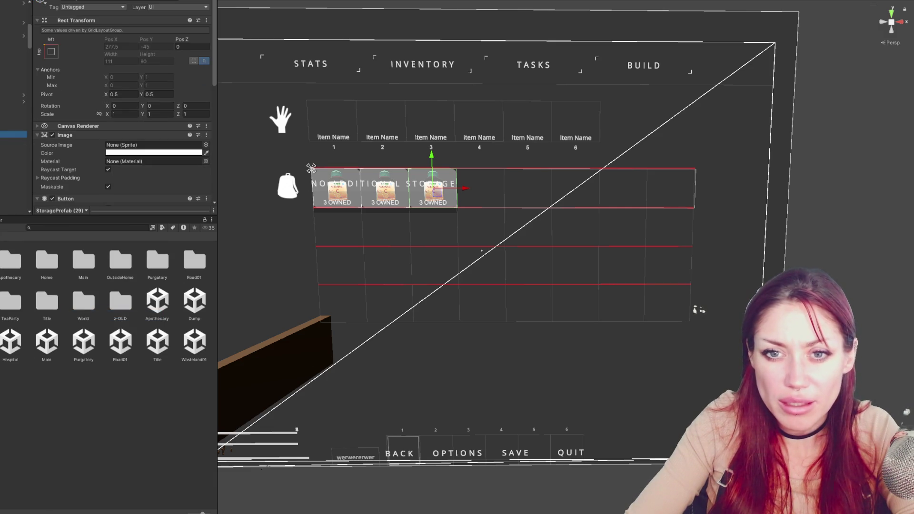
pyautogui.click(13, 147)
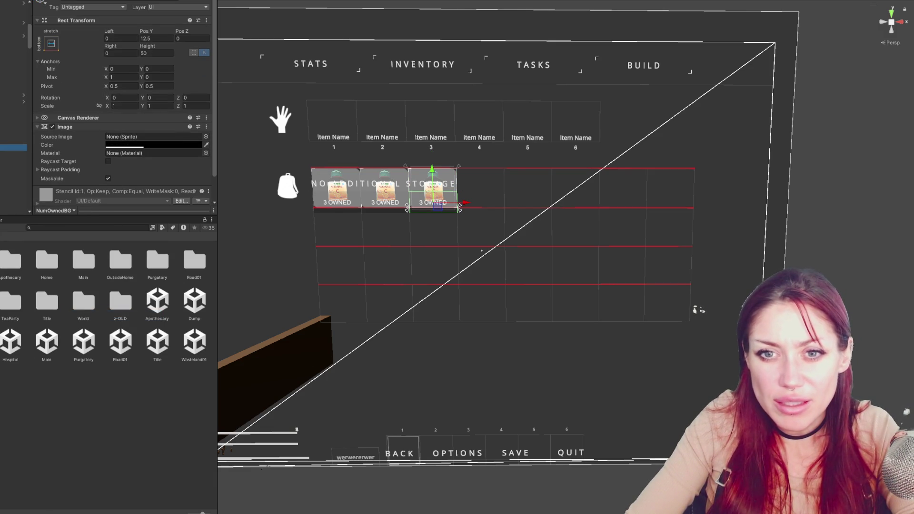
pyautogui.click(13, 141)
pyautogui.click(13, 147)
pyautogui.keyDown('shift'); pyautogui.click(14, 159); pyautogui.keyUp('shift')
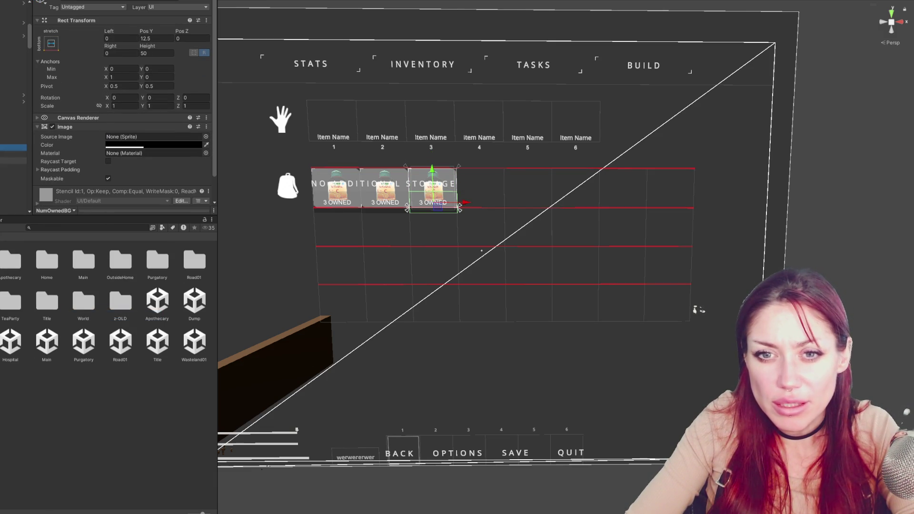
pyautogui.click(14, 147)
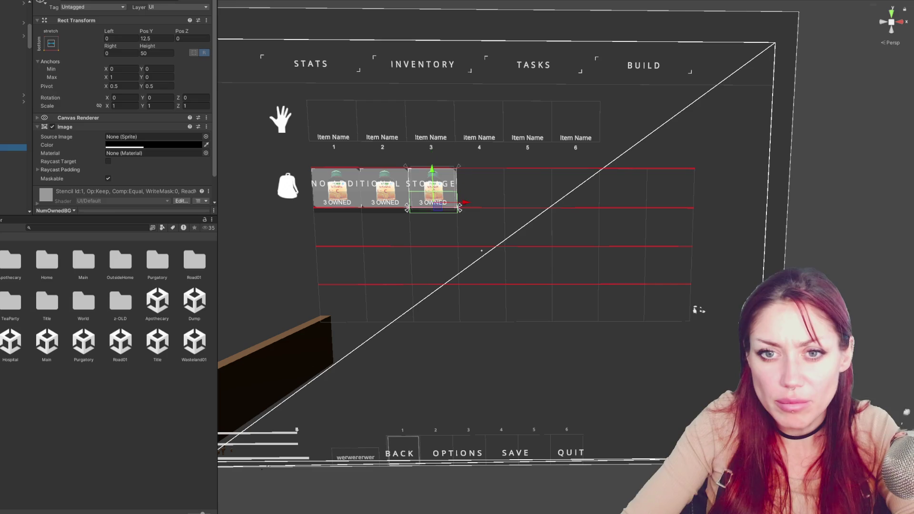
pyautogui.press('Delete')
pyautogui.hotkey('ctrl', 'z')
pyautogui.press('Delete')
pyautogui.click(13, 147)
pyautogui.click(14, 140)
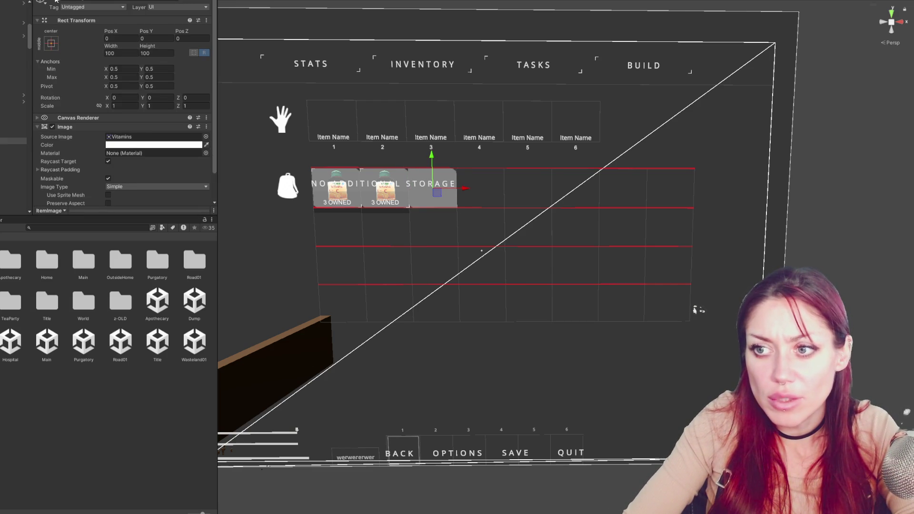
pyautogui.press('Delete')
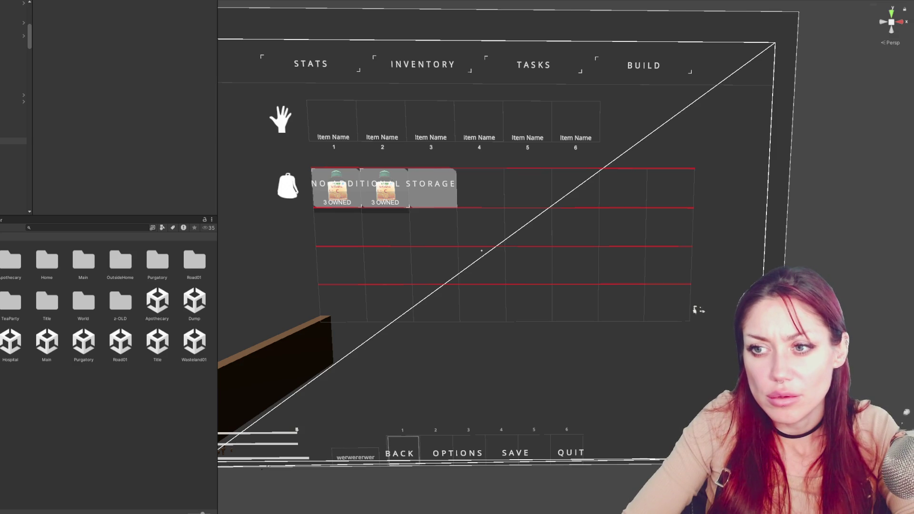
# Rename the third slot object to 'Not Unlocked'.
pyautogui.click(14, 134)
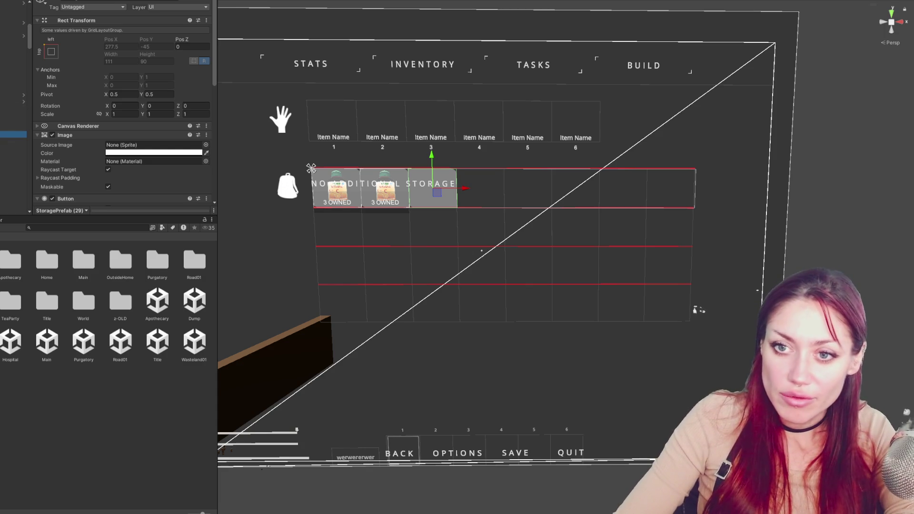
pyautogui.click(131, 1)
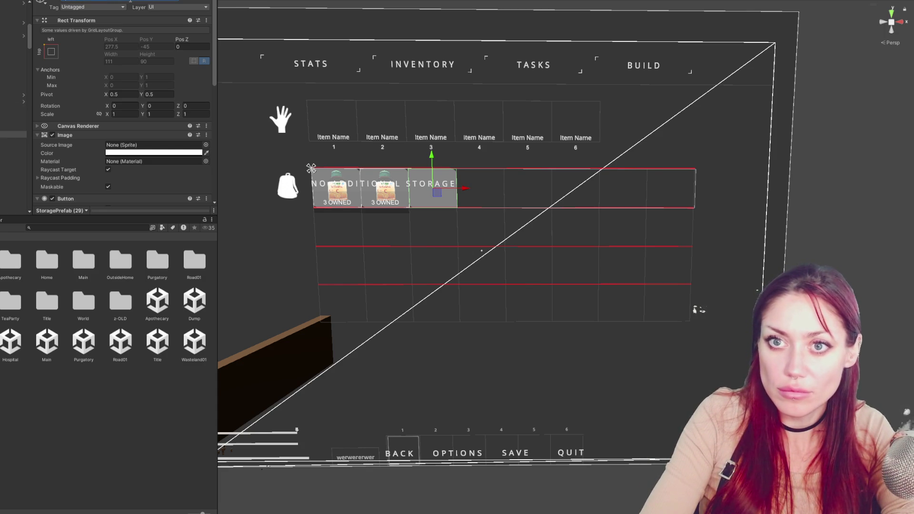
pyautogui.write('Not Unlocked')
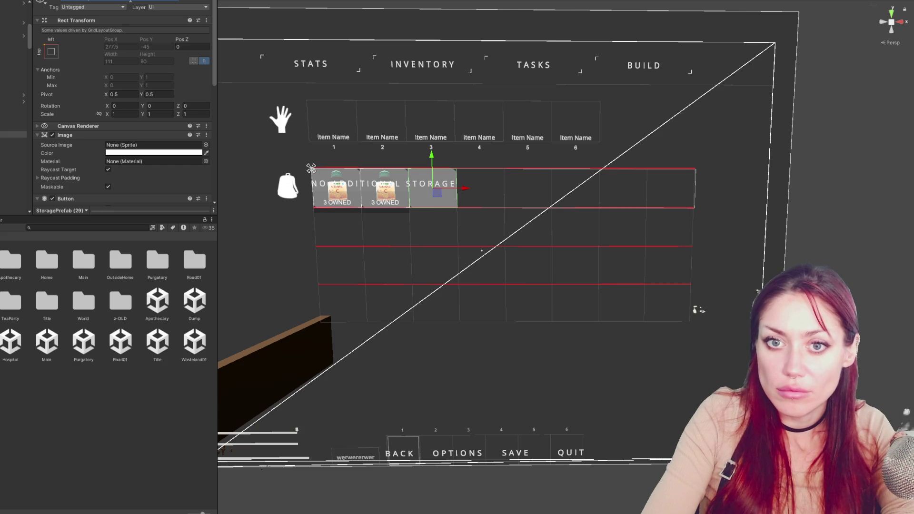
pyautogui.press('Return')
pyautogui.click(13, 141)
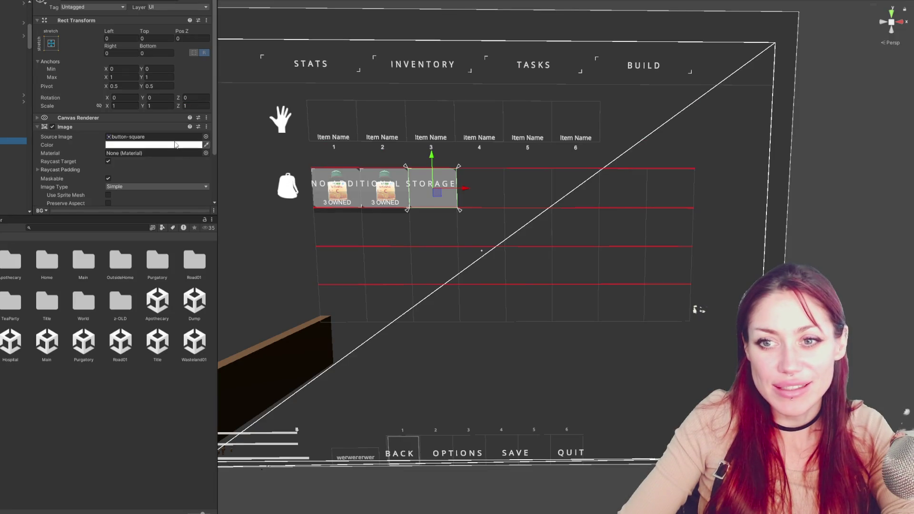
# Ping the button-square sprite from BG's Source Image and reveal it in Explorer.
pyautogui.click(152, 137)
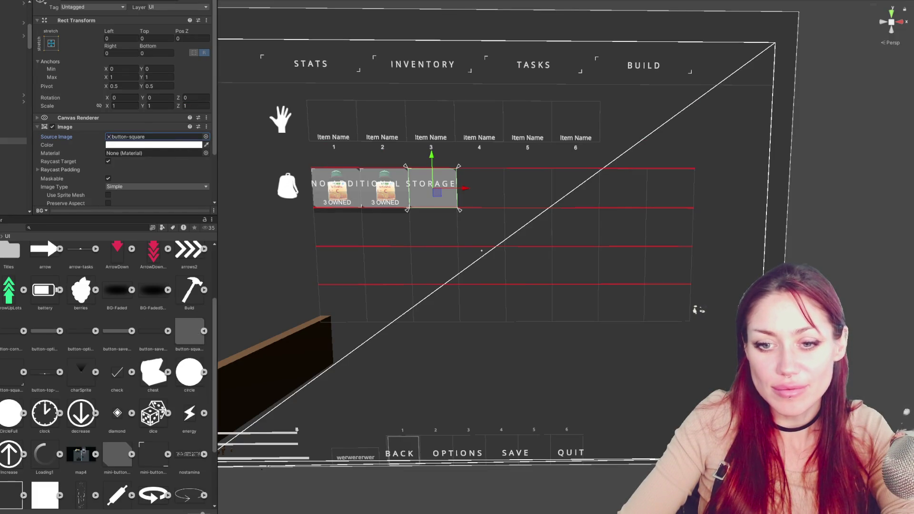
pyautogui.rightClick(47, 236)
pyautogui.click(48, 137)
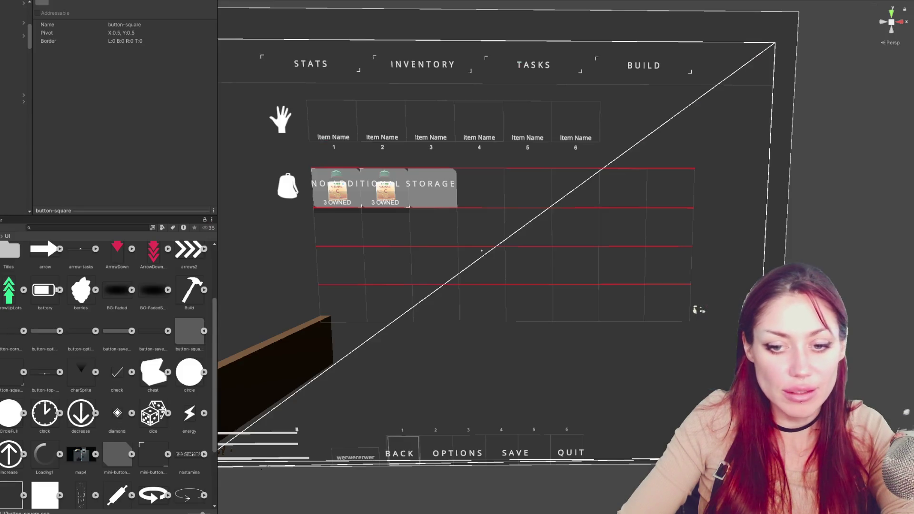
# Bring the outline 1 image into Photoshop and zoom in on the small canvas.
pyautogui.click(6, 491)
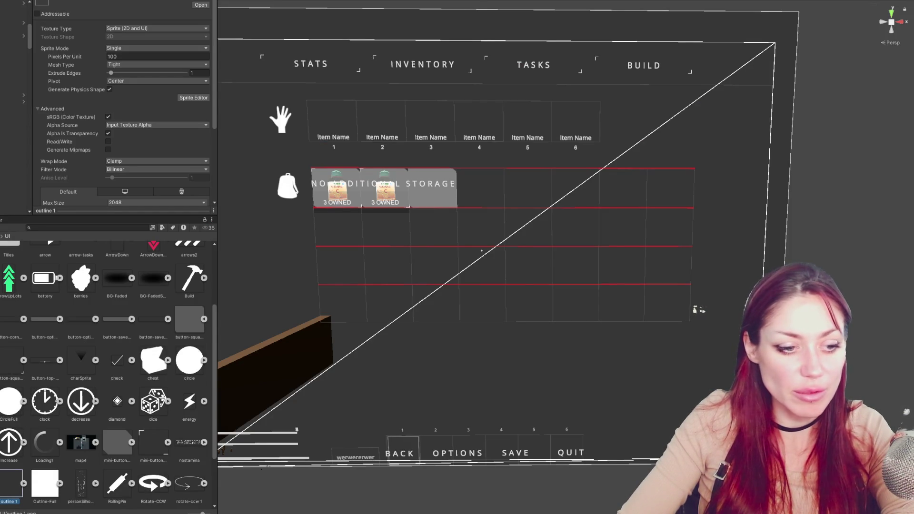
pyautogui.hotkey('alt', 'Tab')
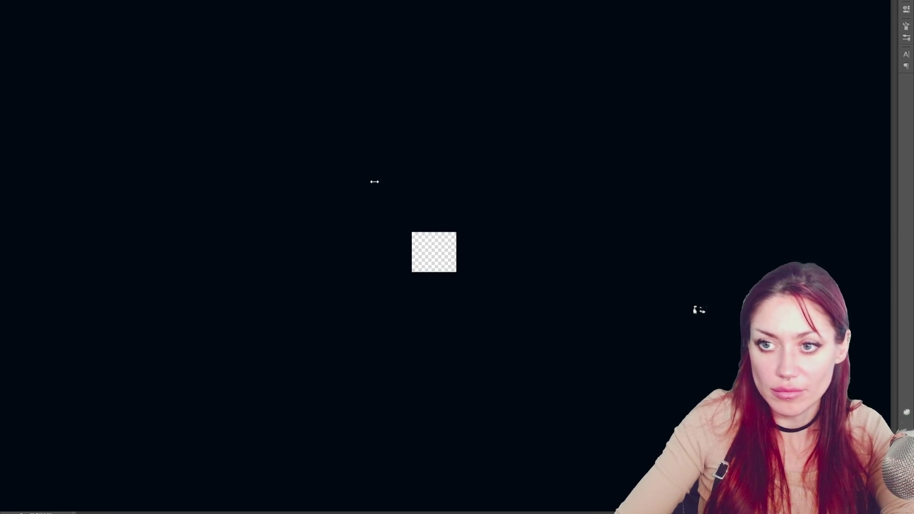
pyautogui.hotkey('ctrl', '+')
pyautogui.hotkey('ctrl', '+')
pyautogui.hotkey('ctrl', '+')
pyautogui.press('b')
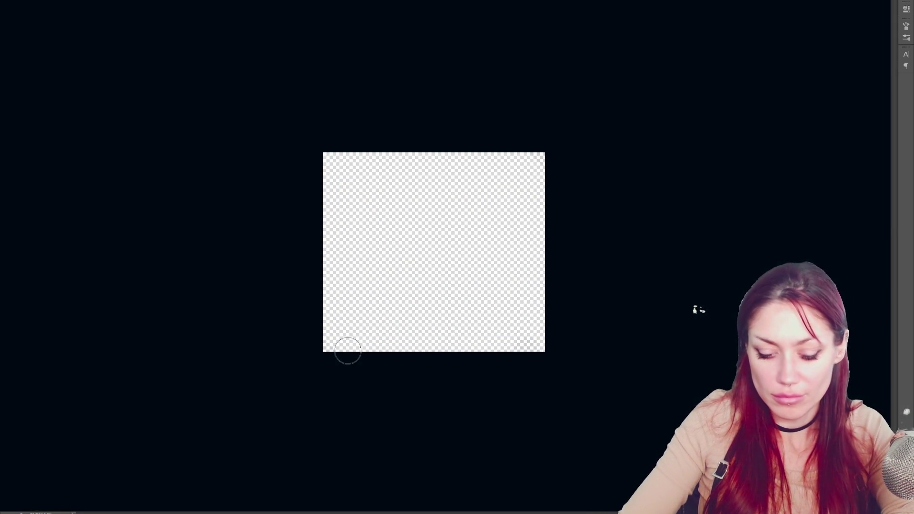
# Try a Pen-tool path from the bottom-left to the top-right corner, discard it, and restart.
pyautogui.press('p')
pyautogui.click(323, 352)
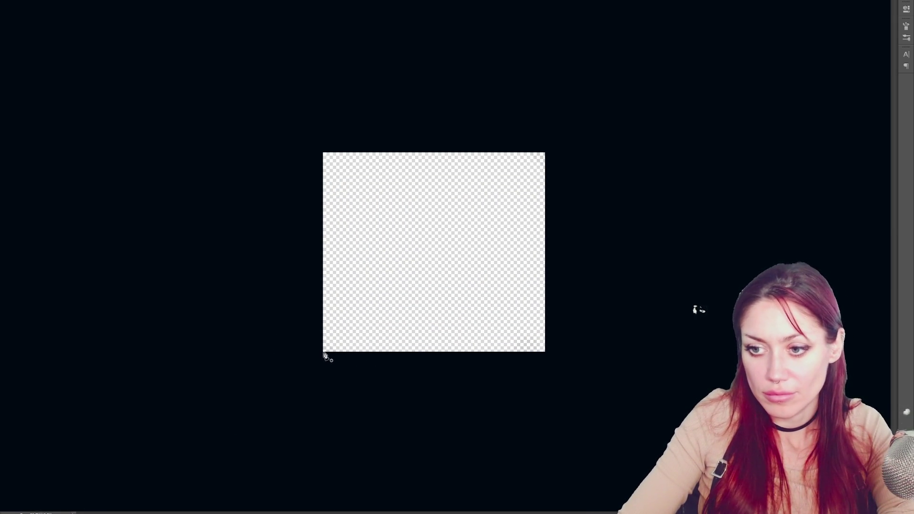
pyautogui.click(545, 153)
pyautogui.hotkey('ctrl', 'z')
pyautogui.click(545, 153)
pyautogui.press('Escape')
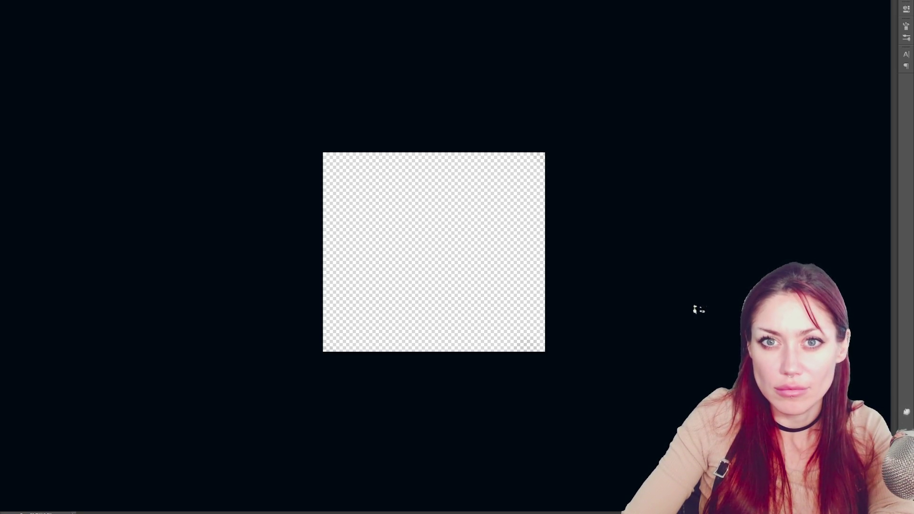
pyautogui.moveTo(4, 57)
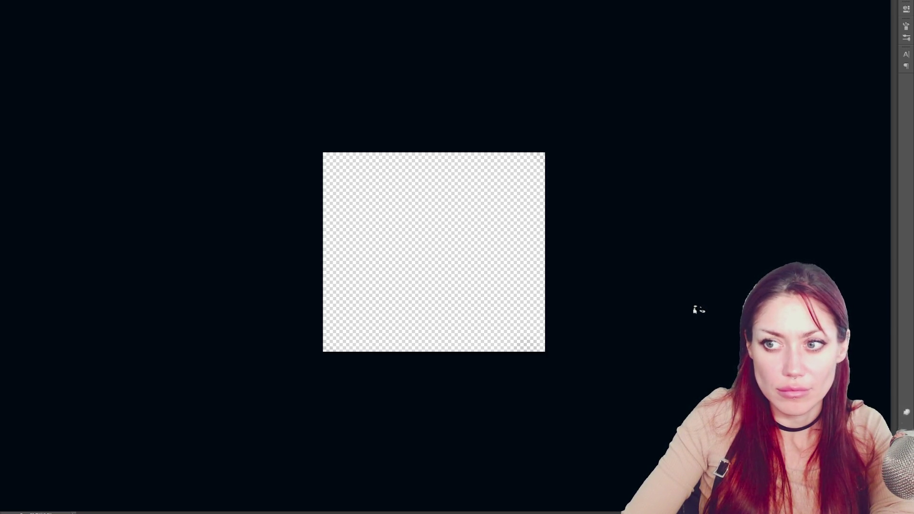
pyautogui.click(323, 353)
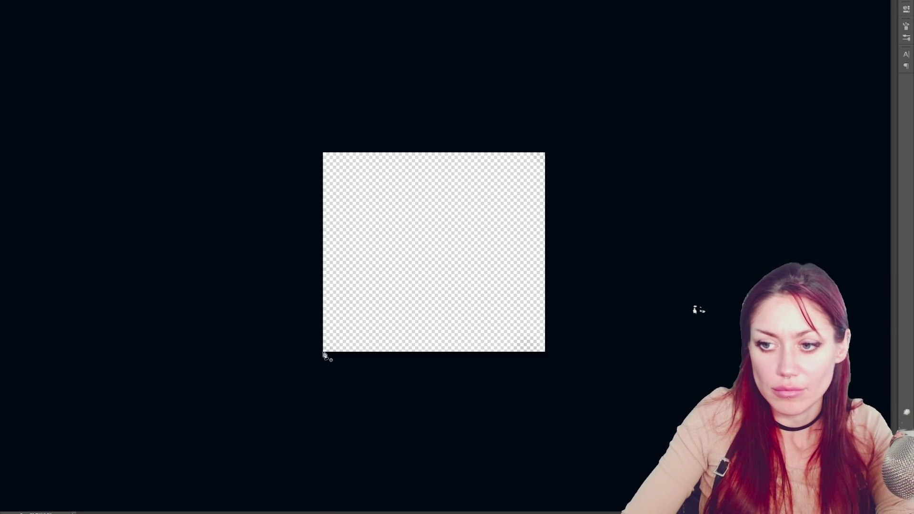
# Stroke a white corner-to-corner diagonal, check it against a black fill, then return to Unity.
pyautogui.click(545, 153)
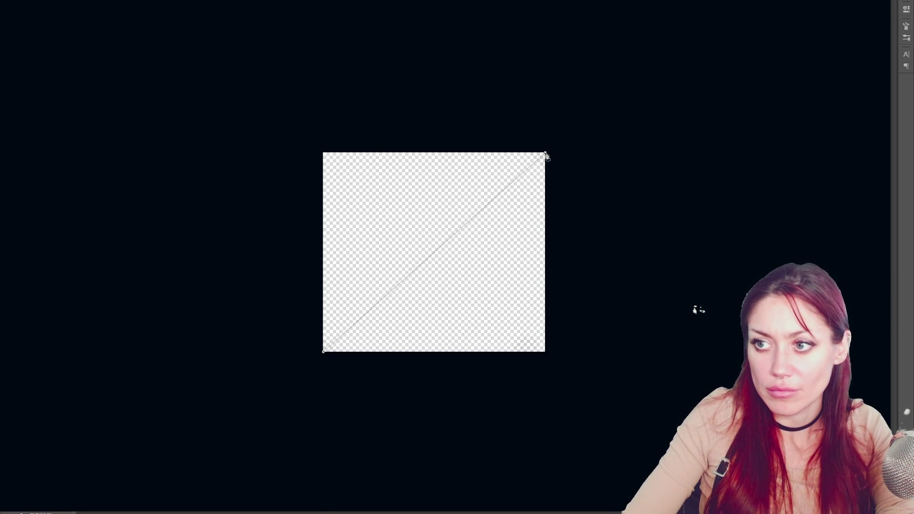
pyautogui.press('Return')
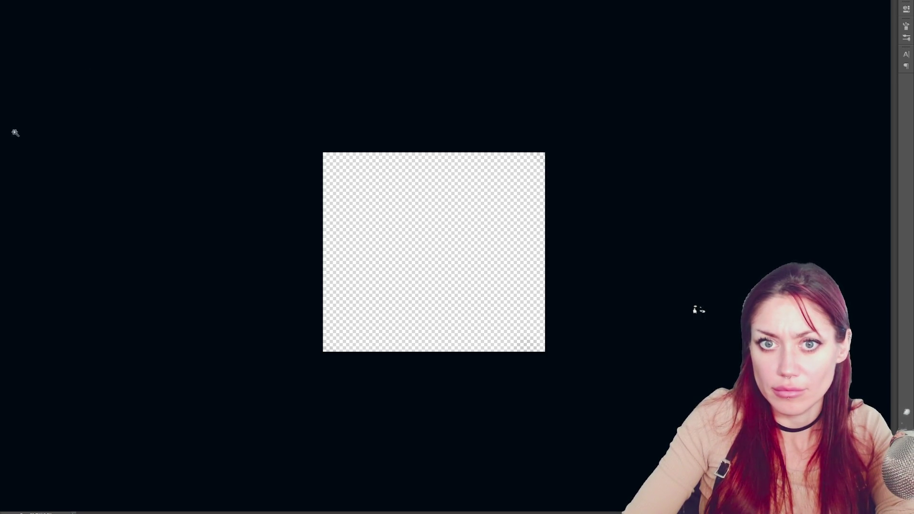
pyautogui.press('v')
pyautogui.hotkey('ctrl', 'a')
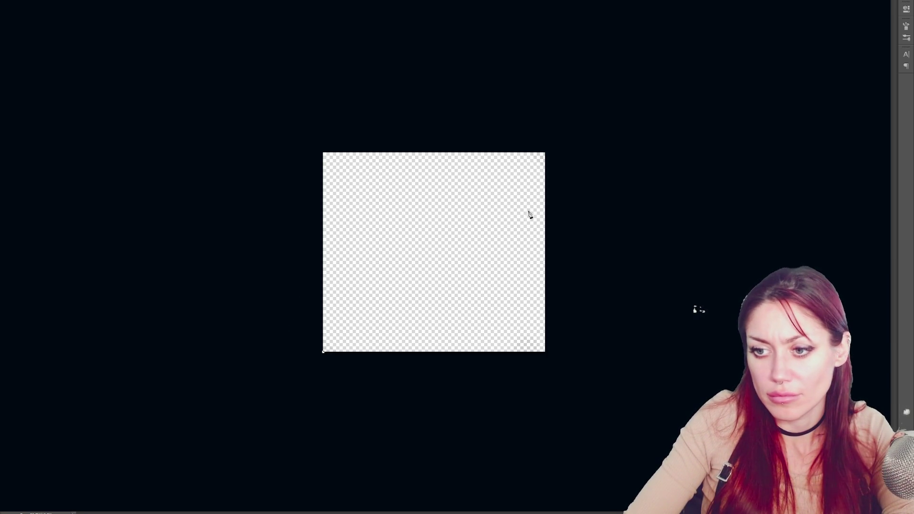
pyautogui.click(545, 152)
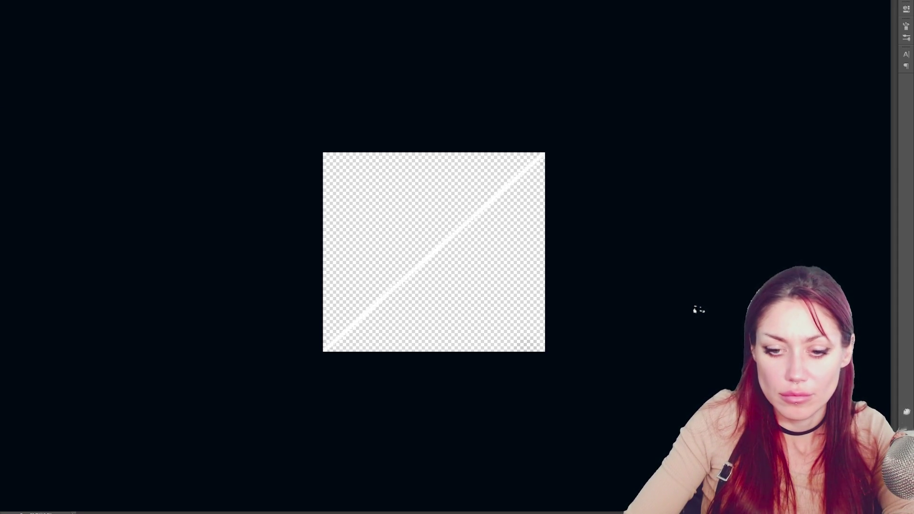
pyautogui.hotkey('alt', 'BackSpace')
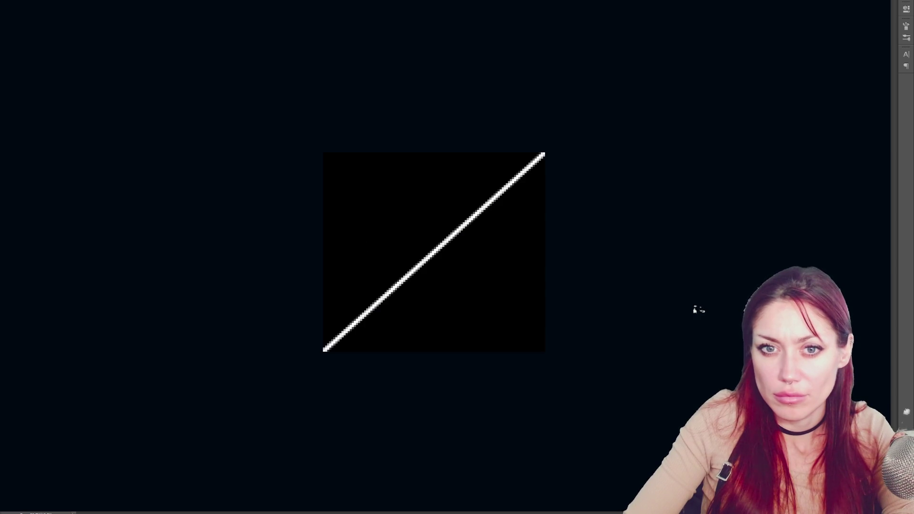
pyautogui.hotkey('ctrl', 'z')
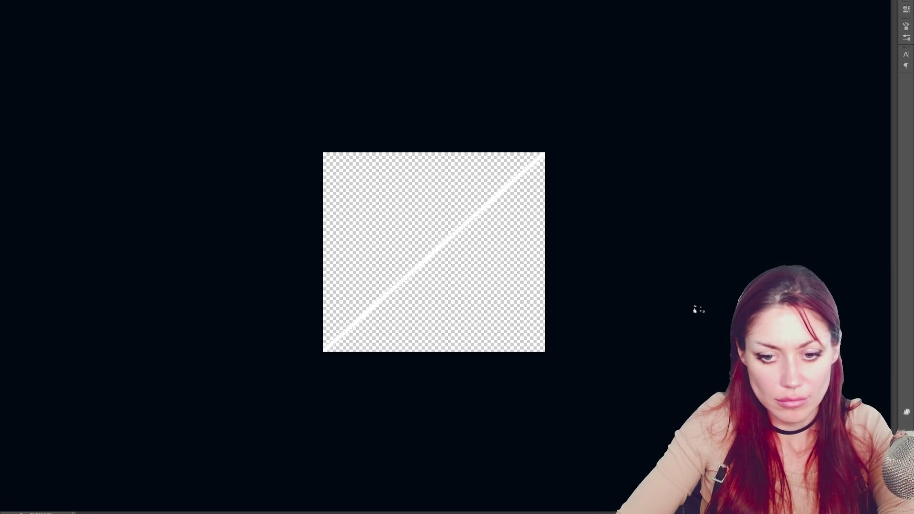
pyautogui.hotkey('alt', 'Tab')
pyautogui.click(157, 29)
# Make the not-available texture a Sprite (2D and UI) and use it for the third slot's BG.
pyautogui.click(152, 64)
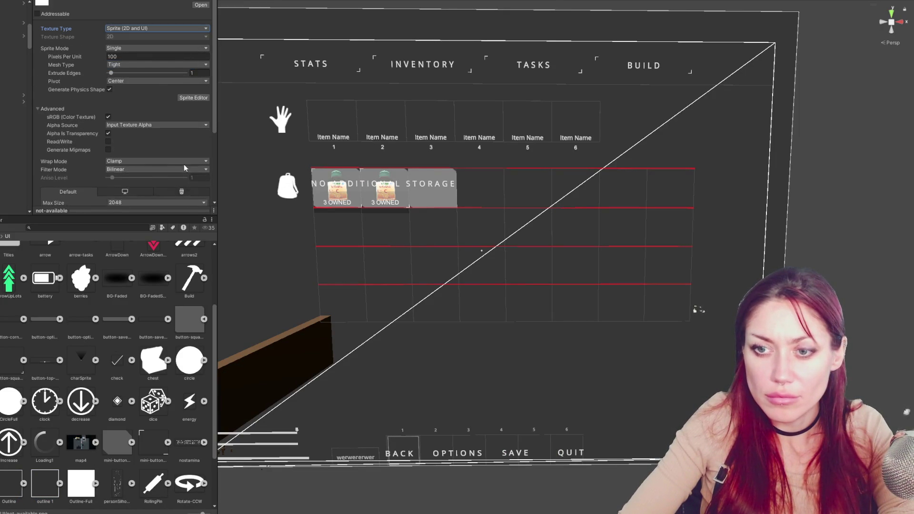
pyautogui.scroll(-5, 188, 167)
pyautogui.click(433, 188)
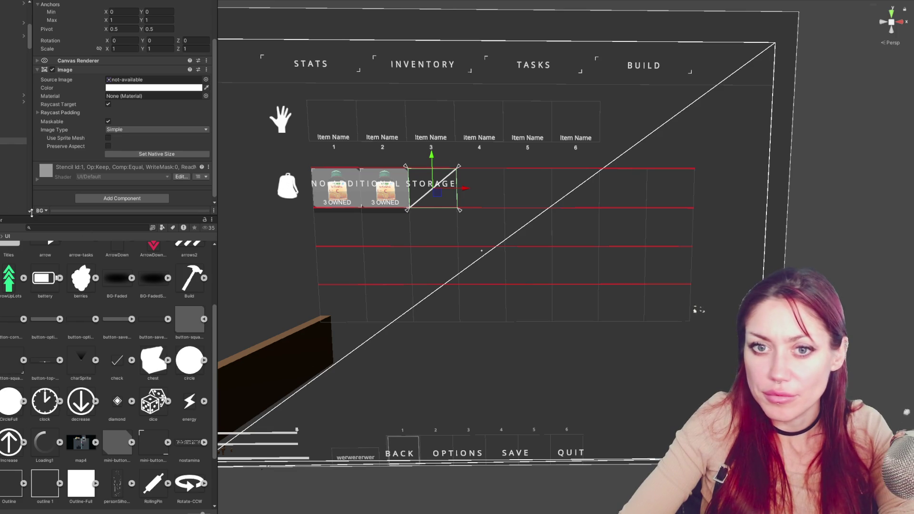
pyautogui.click(13, 148)
pyautogui.hotkey('shift', 'Down')
pyautogui.hotkey('shift', 'Down')
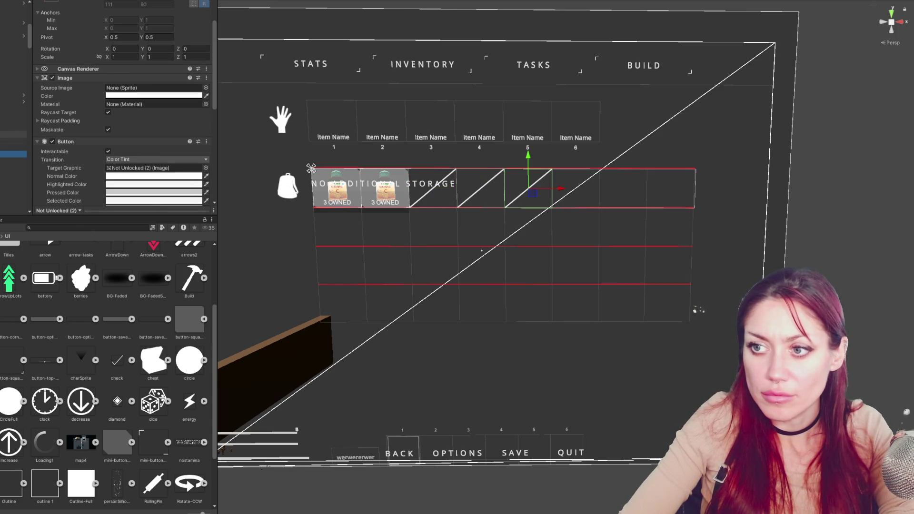
pyautogui.press('Up')
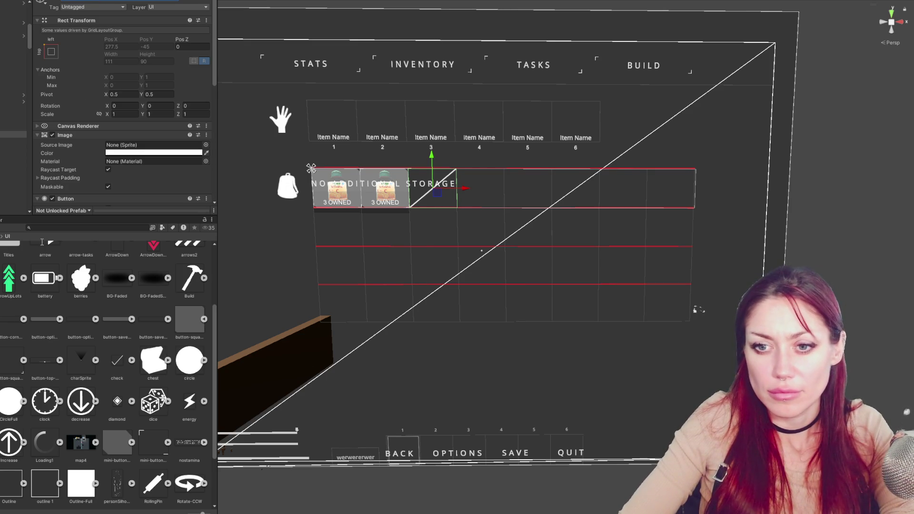
pyautogui.click(45, 226)
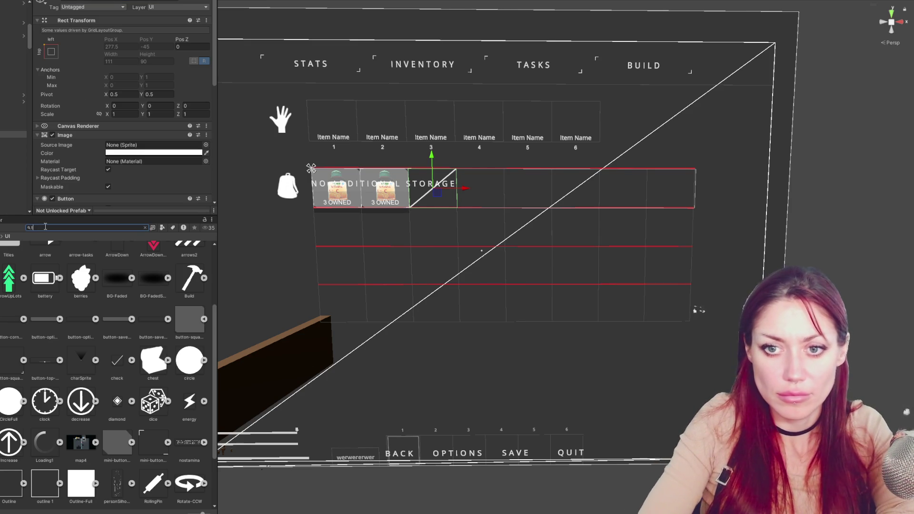
# Search the Project for 'storage' and rename StoragePrefab to 'Not Unlocked Storage Prefab'.
pyautogui.write('storage')
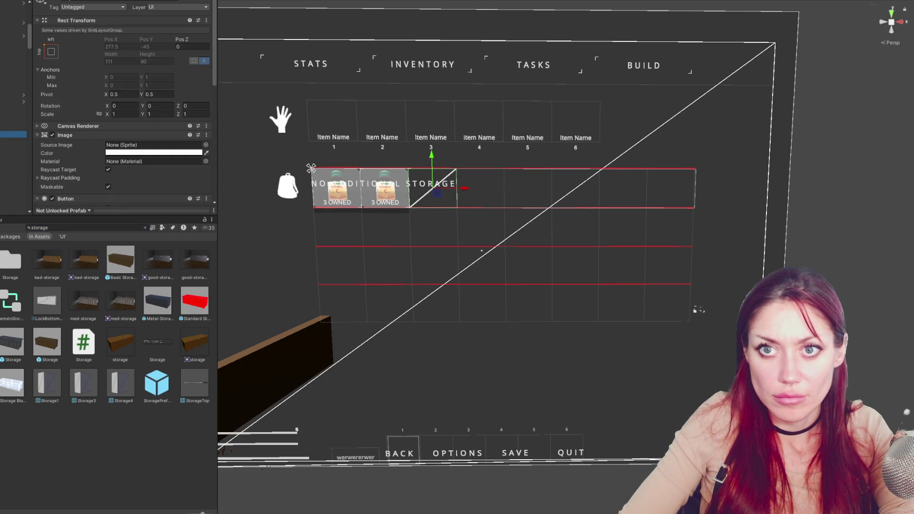
pyautogui.click(101, 1)
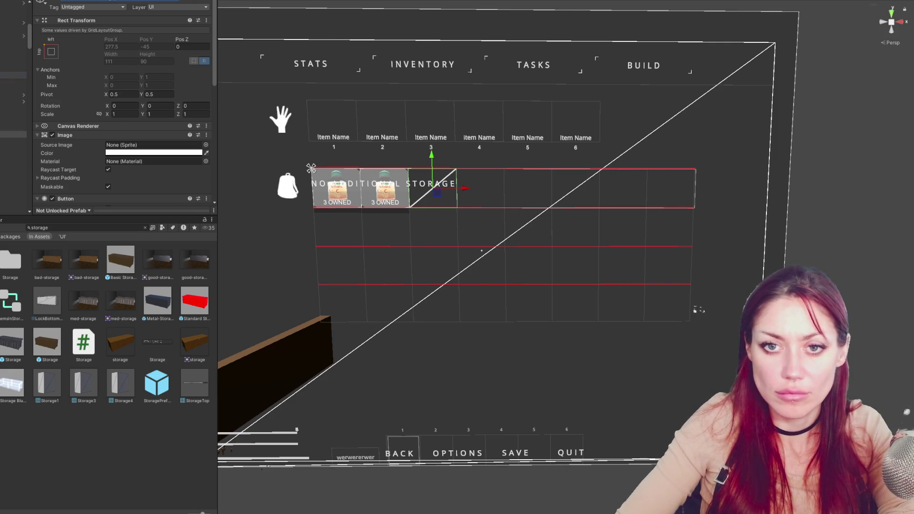
pyautogui.click(482, 262)
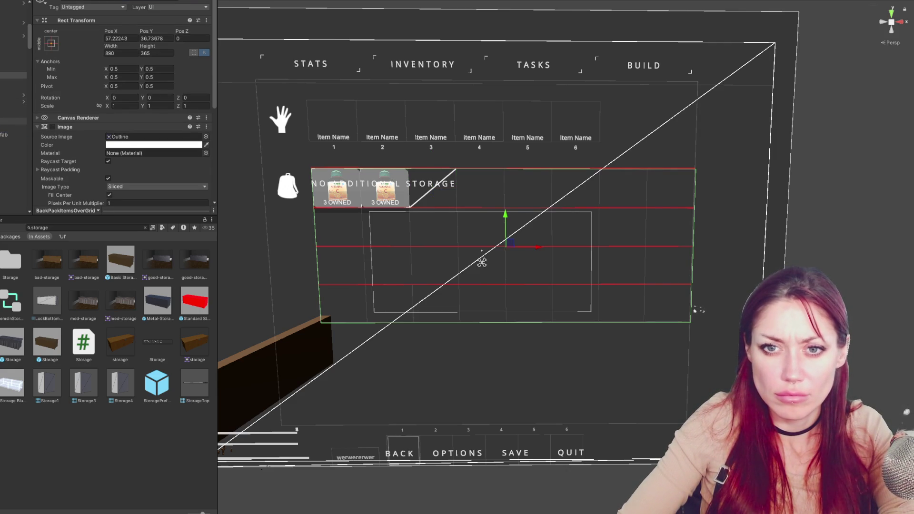
pyautogui.click(157, 383)
pyautogui.click(145, 227)
pyautogui.write('Not Unlocked Storage Prefab')
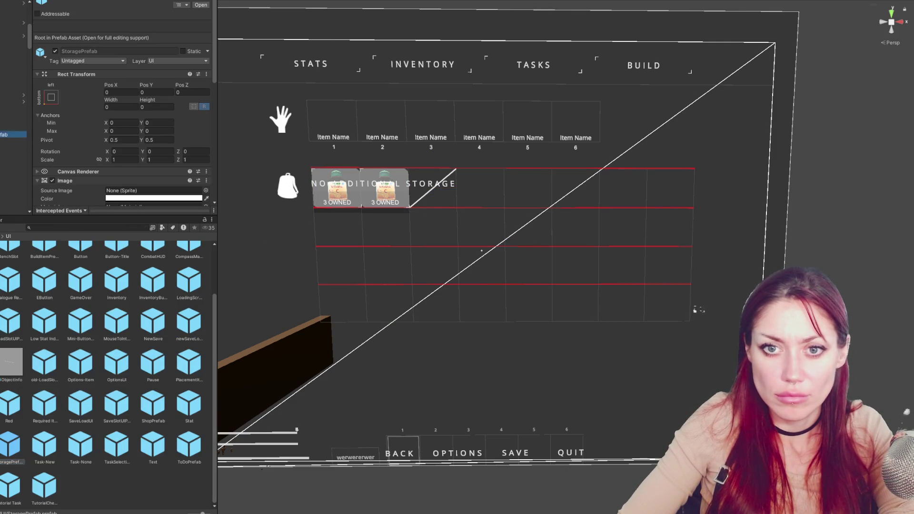
pyautogui.press('Return')
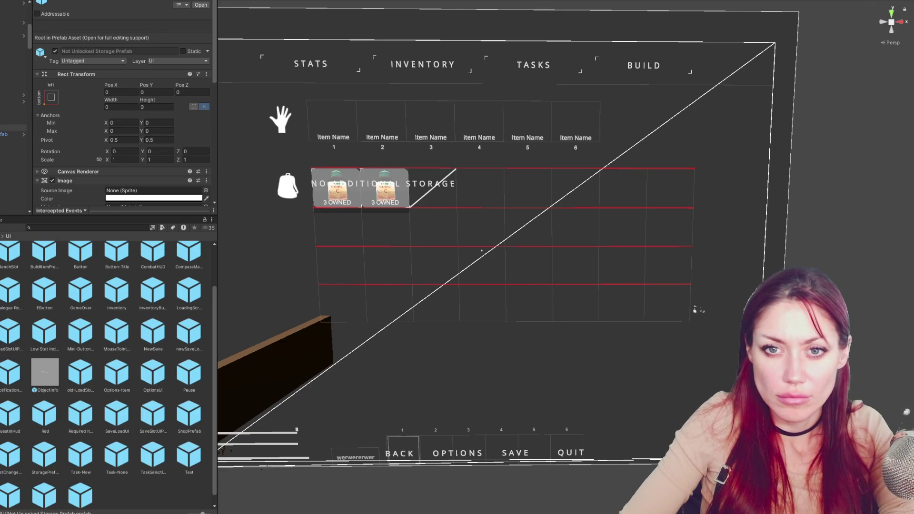
pyautogui.click(10, 134)
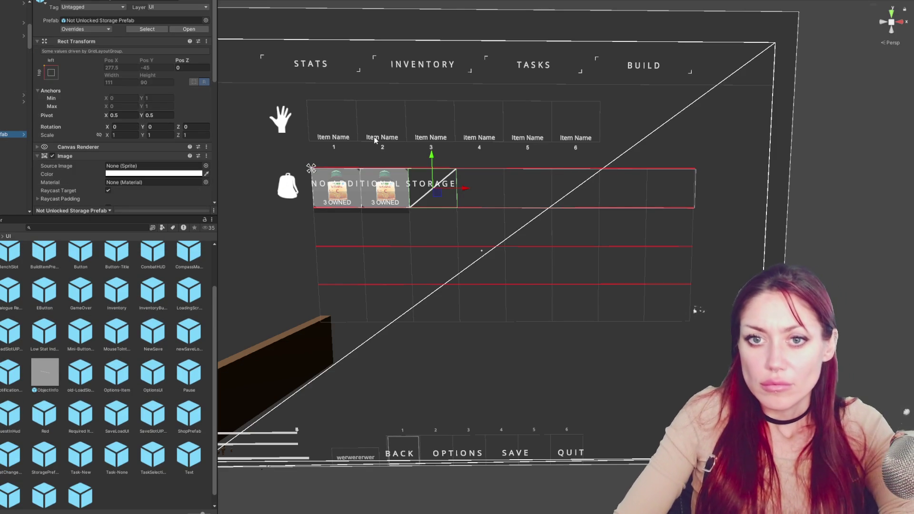
pyautogui.hotkey('alt', 'Tab')
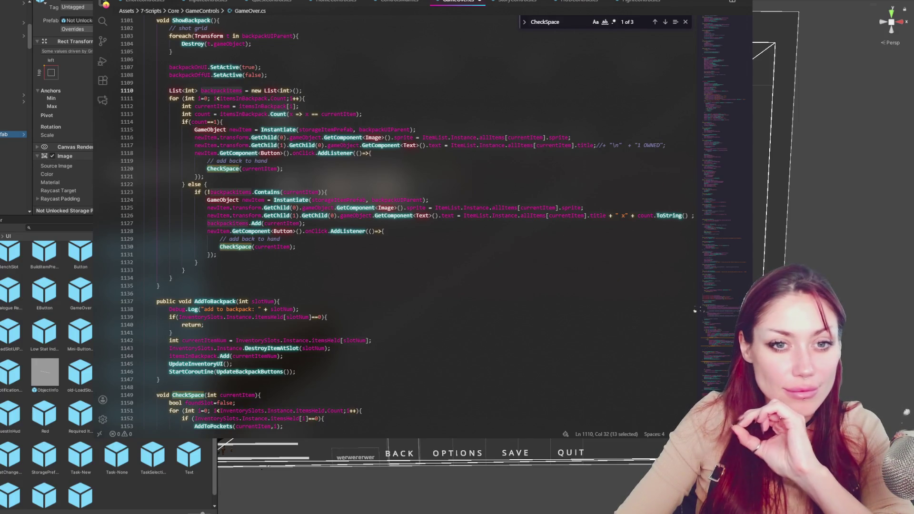
# Search GameOver.cs for 'backpack' and scroll to the field declarations near line 89.
pyautogui.click(264, 239)
pyautogui.click(270, 239)
pyautogui.scroll(3, 220, 81)
pyautogui.doubleClick(190, 81)
pyautogui.moveTo(749, 324); pyautogui.dragTo(756, 151)
pyautogui.hotkey('ctrl', 'f')
pyautogui.write('bac')
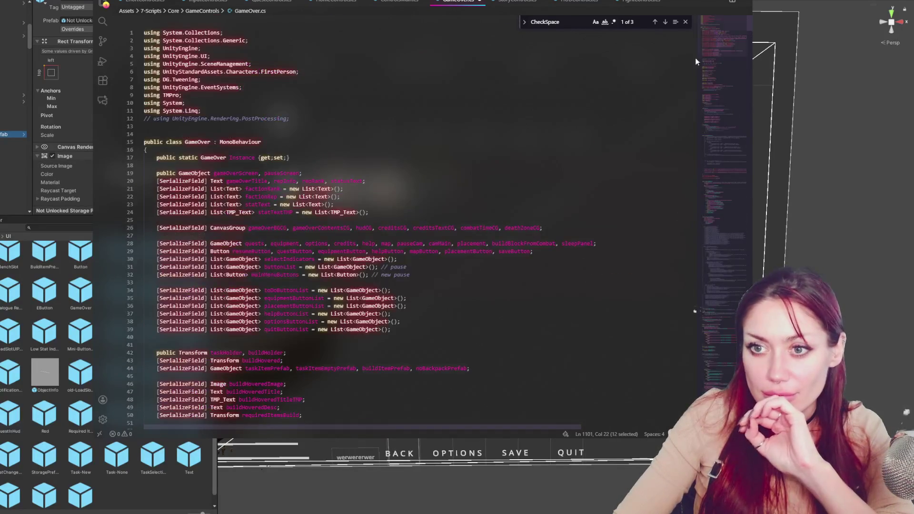
pyautogui.write('kpack')
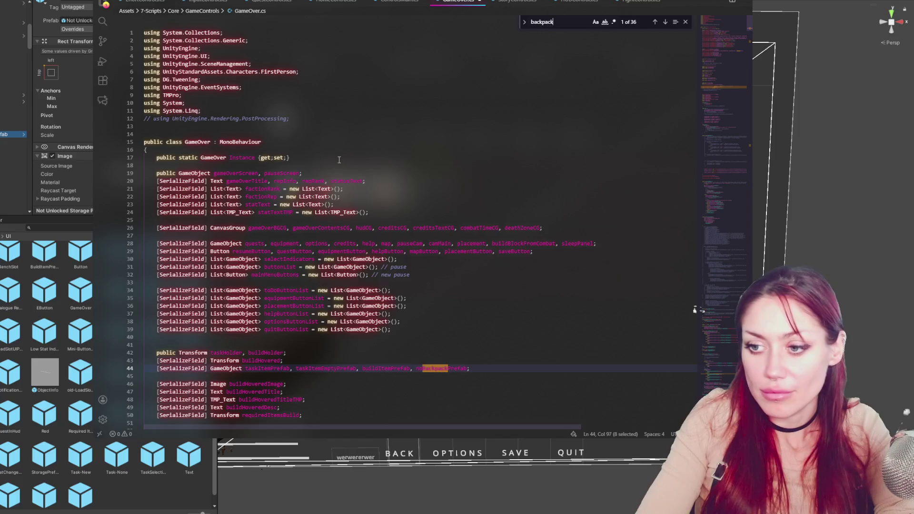
pyautogui.scroll(-5, 271, 204)
pyautogui.scroll(-4, 271, 205)
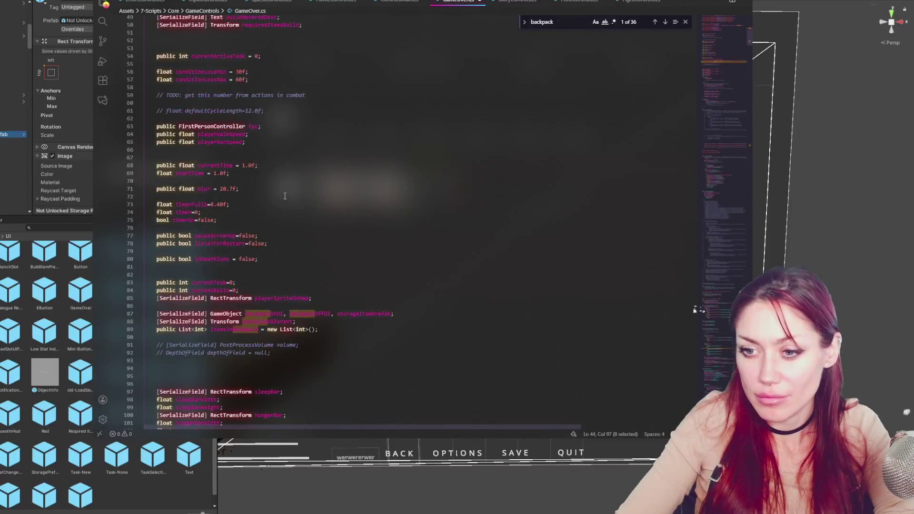
pyautogui.scroll(-3, 339, 230)
# Add 'int maxBackpackSlots =' and 'int currentBackpackSlots = 0;' after line 89.
pyautogui.click(339, 230)
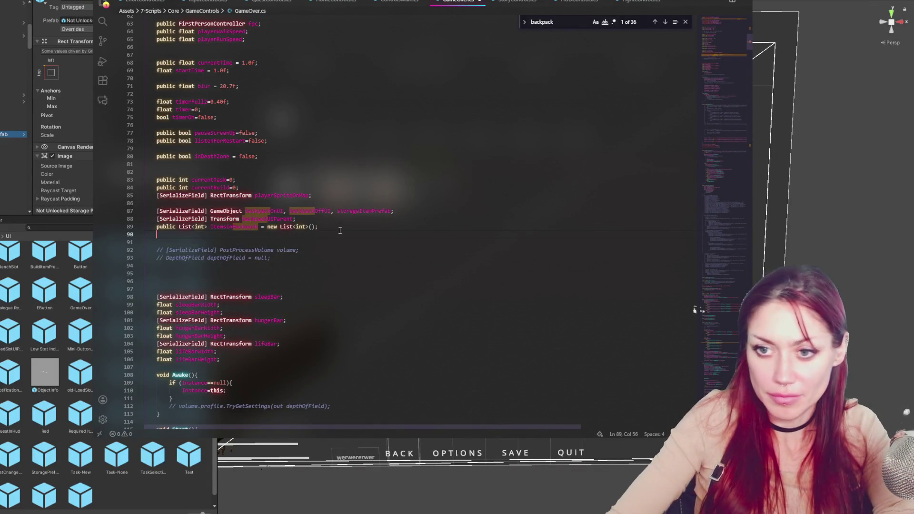
pyautogui.press('Return')
pyautogui.write('int max')
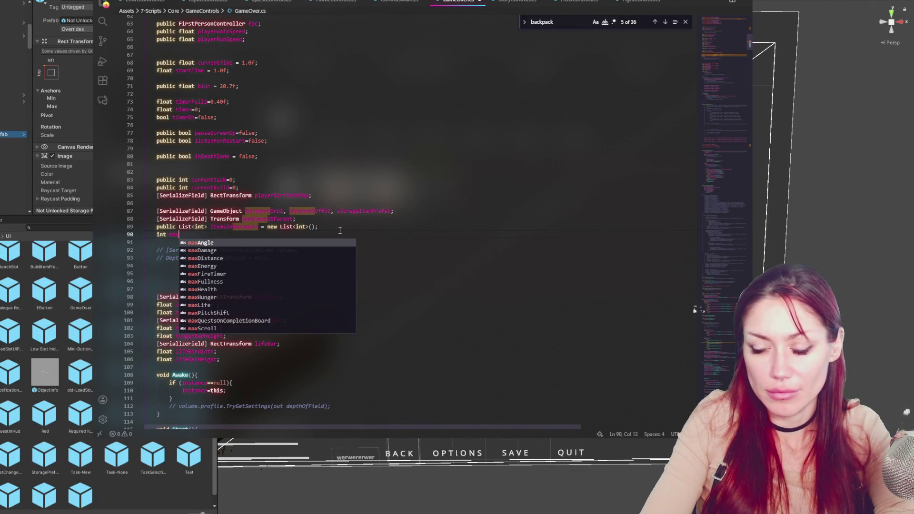
pyautogui.write('BackpackSlots =')
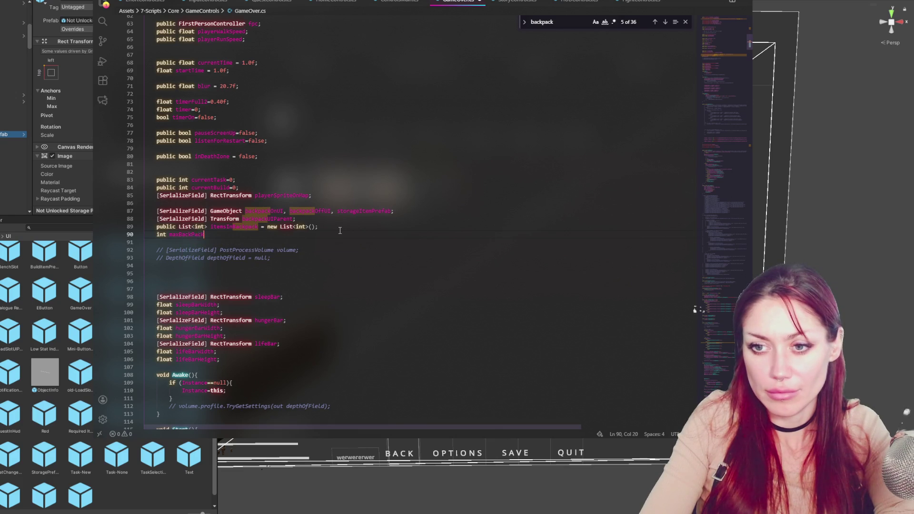
pyautogui.press('Return')
pyautogui.write('int ')
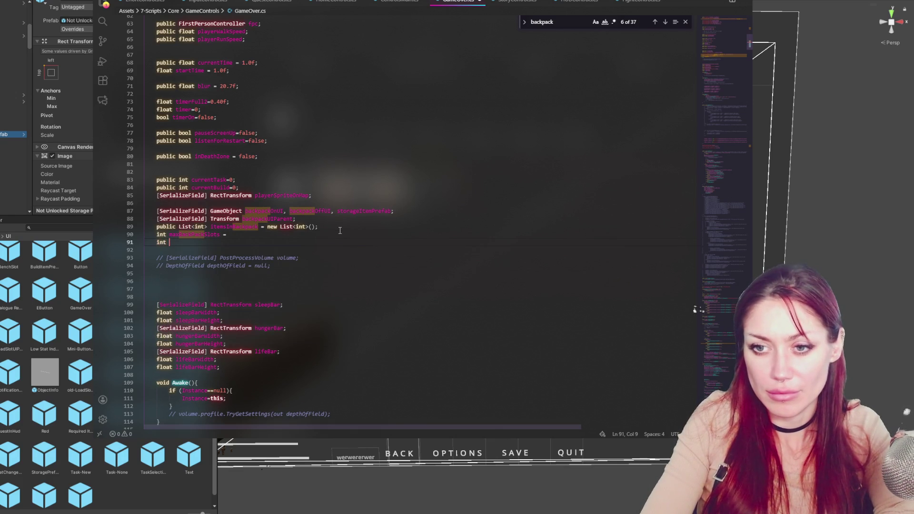
pyautogui.write('current')
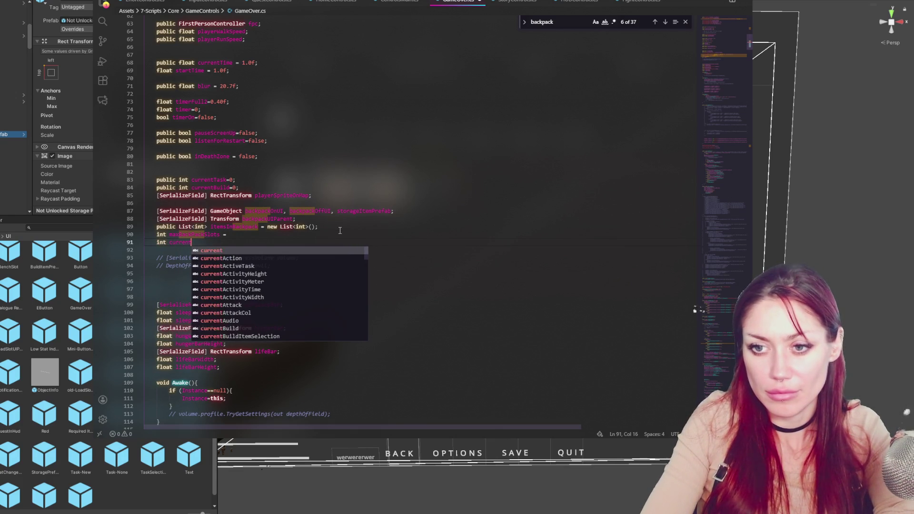
pyautogui.write('Back')
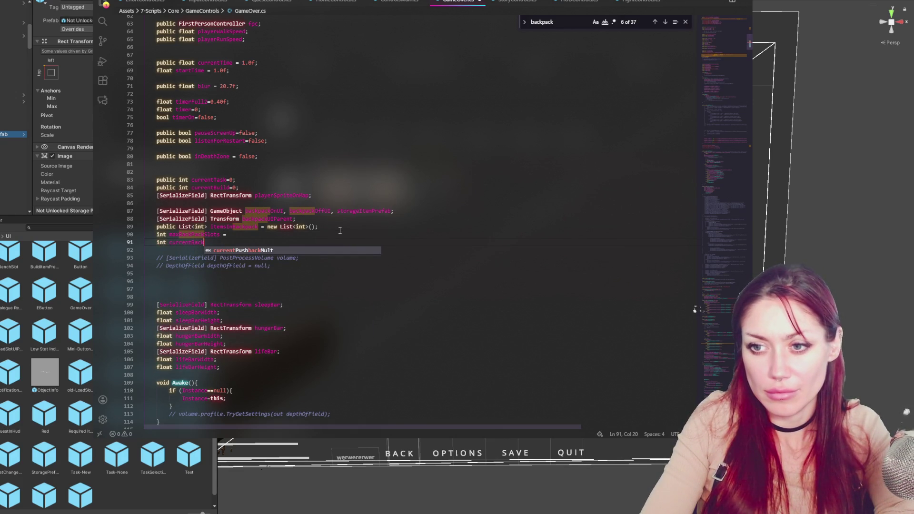
pyautogui.write('packSlots = ')
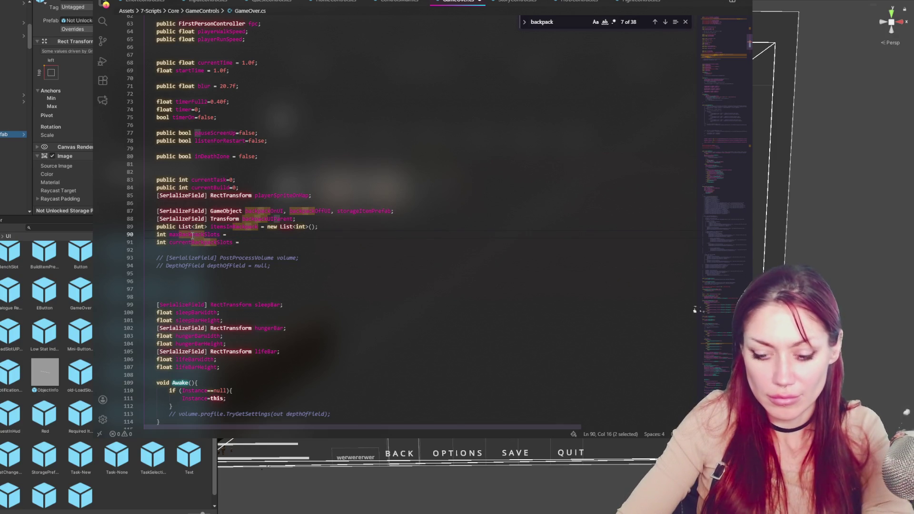
pyautogui.write('0')
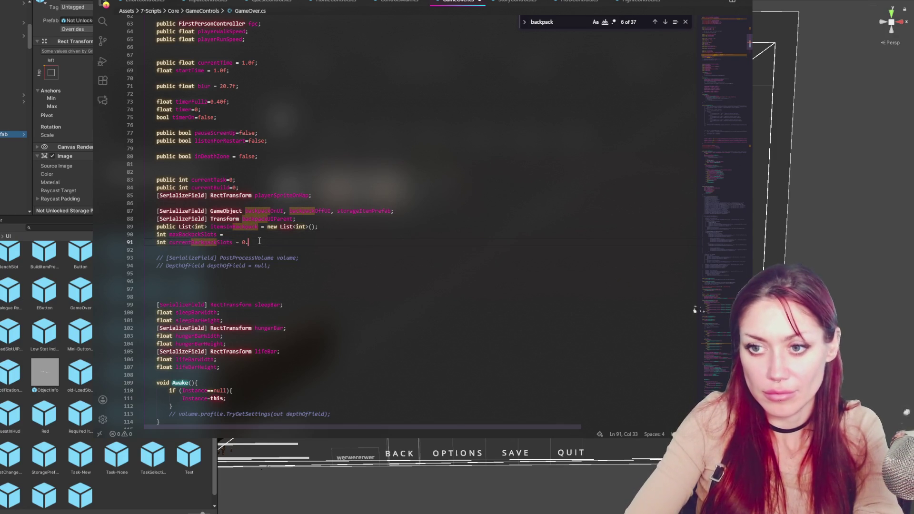
pyautogui.write(';')
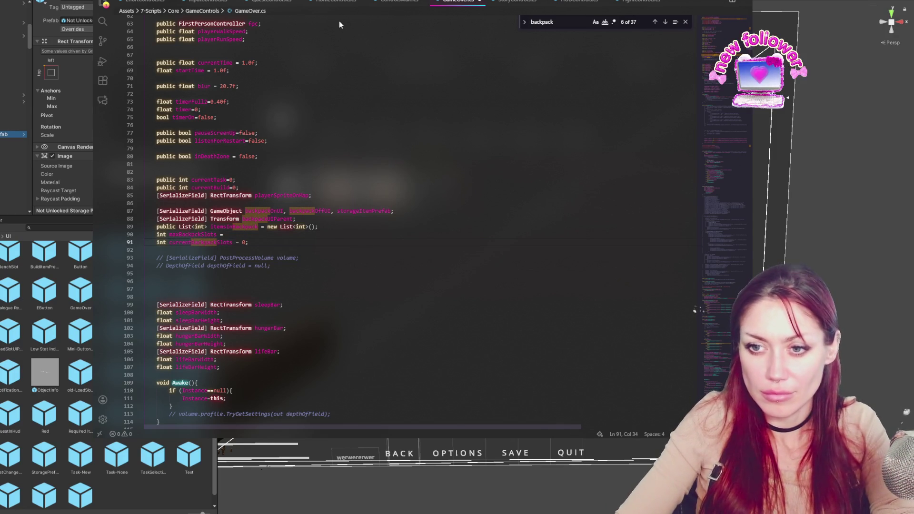
pyautogui.hotkey('alt', 'Tab')
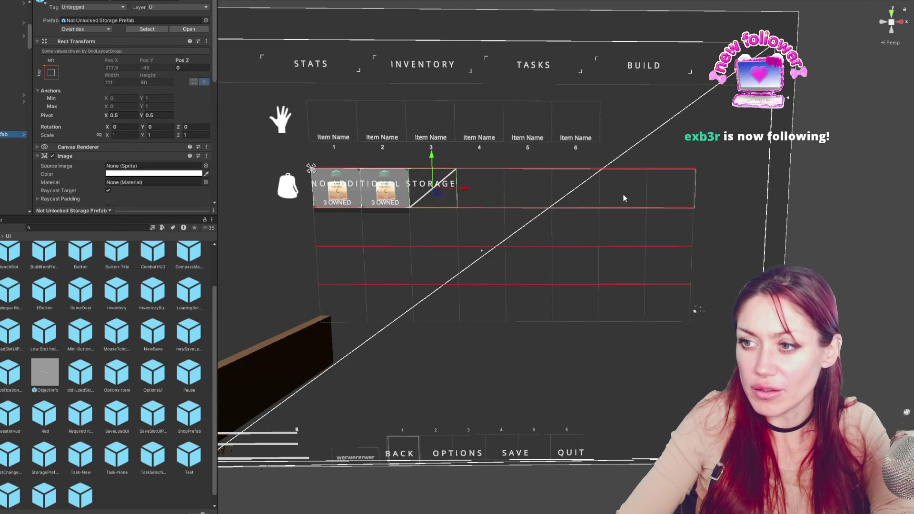
pyautogui.hotkey('alt', 'Tab')
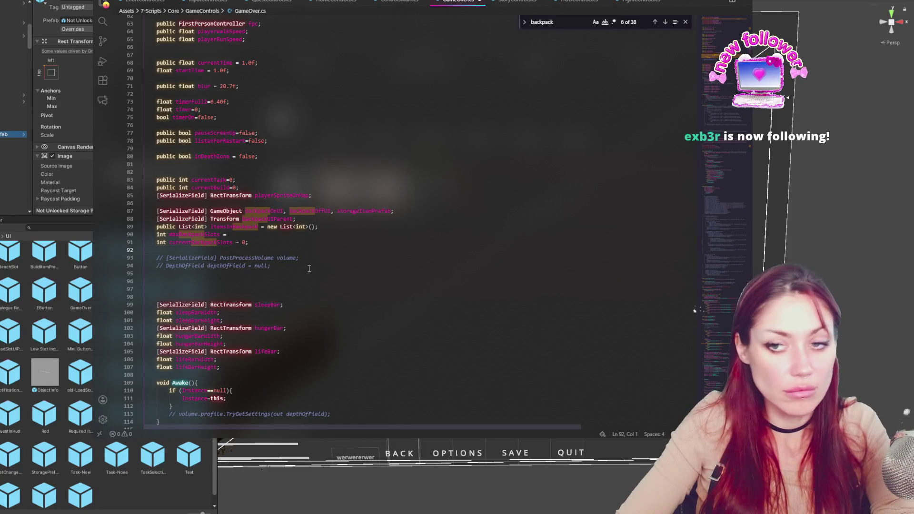
# Finish maxBackpackSlots as 32 and step through the backpack matches toward ShowBackpack.
pyautogui.doubleClick(244, 242)
pyautogui.write('32')
pyautogui.hotkey('ctrl', 'z')
pyautogui.click(231, 234)
pyautogui.write('32;')
pyautogui.hotkey('ctrl', 'a')
pyautogui.click(277, 239)
pyautogui.click(208, 242)
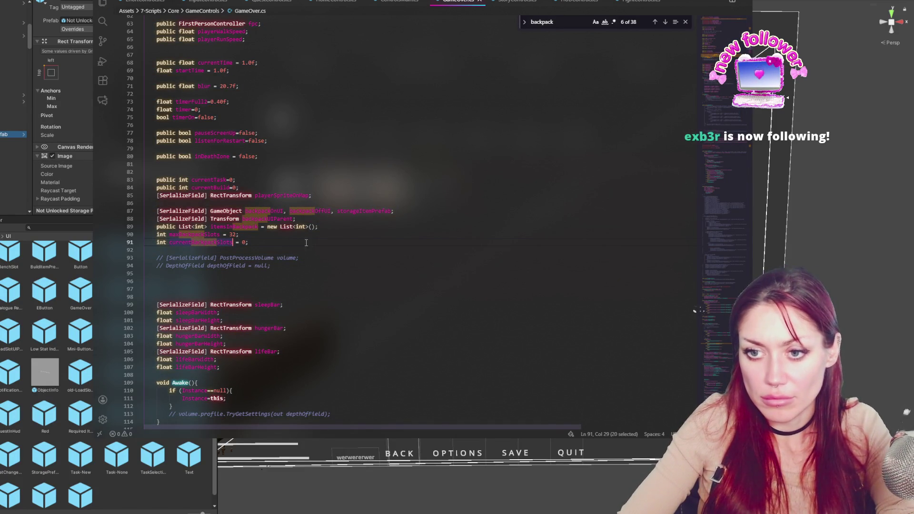
pyautogui.click(664, 22)
pyautogui.click(664, 22)
pyautogui.click(665, 22)
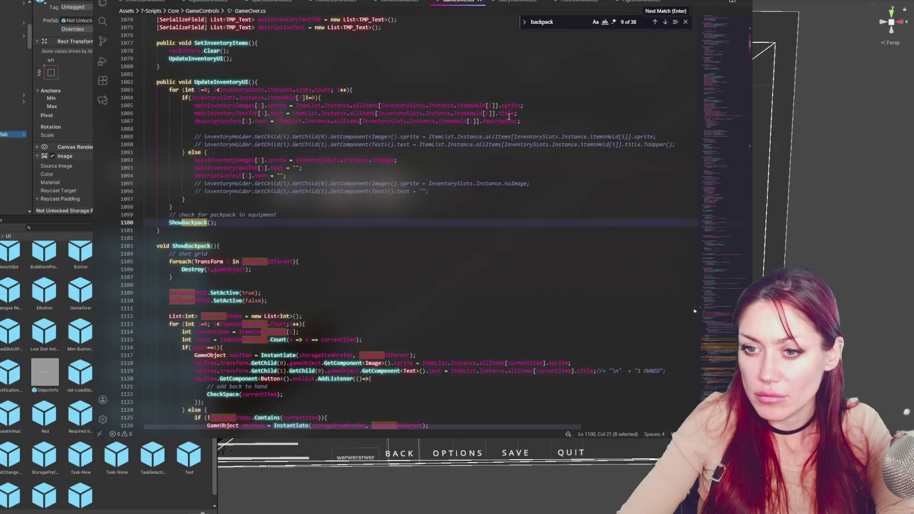
# Find the backpack code in ShowBackpack and start an indented blank line after the grid loop.
pyautogui.scroll(-5, 303, 192)
pyautogui.click(303, 192)
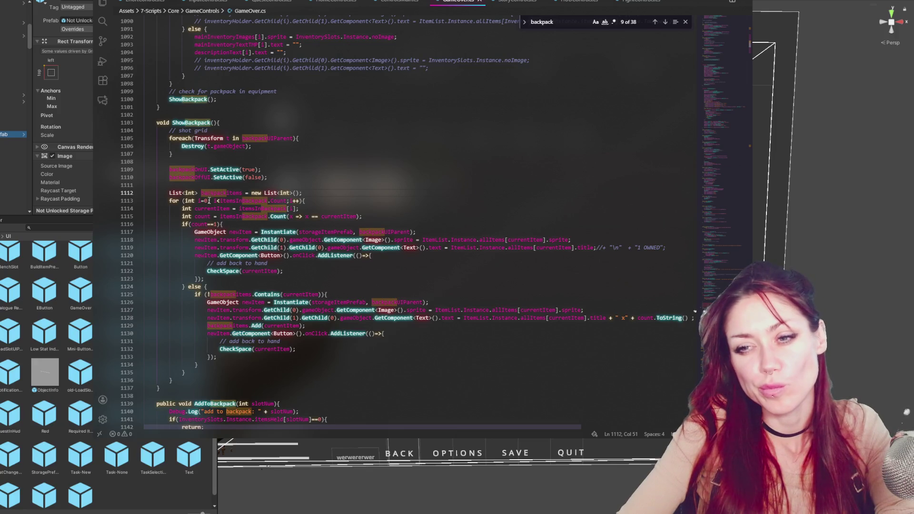
pyautogui.click(172, 183)
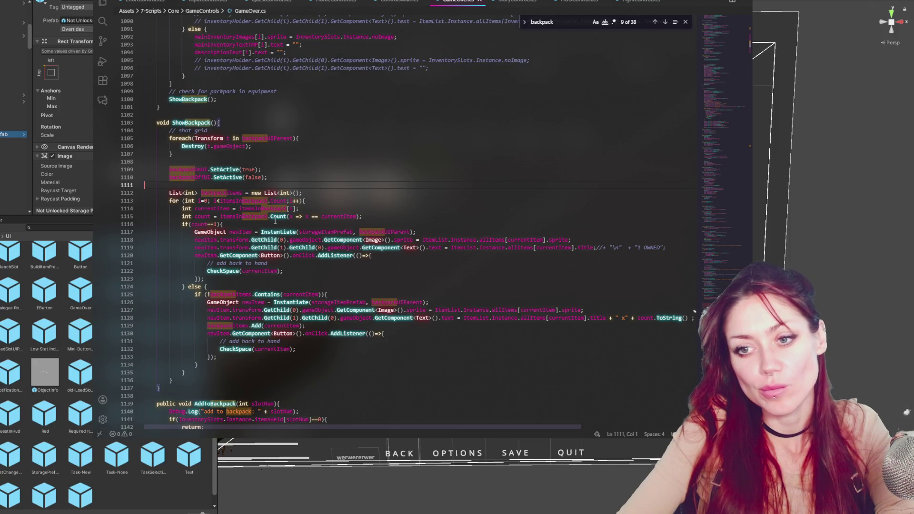
pyautogui.scroll(-2, 238, 286)
pyautogui.click(197, 340)
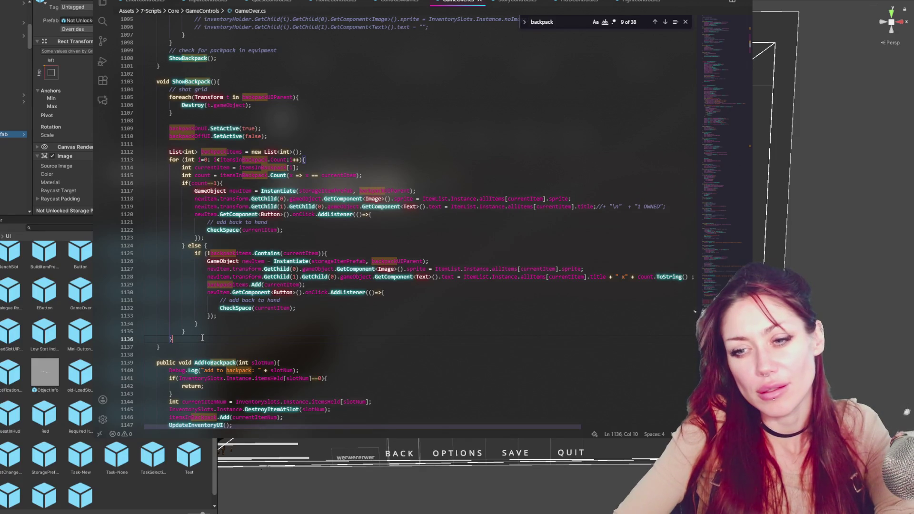
pyautogui.press('Return')
pyautogui.press('Return')
pyautogui.press('Return')
pyautogui.click(195, 354)
pyautogui.press('Tab')
pyautogui.press('Tab')
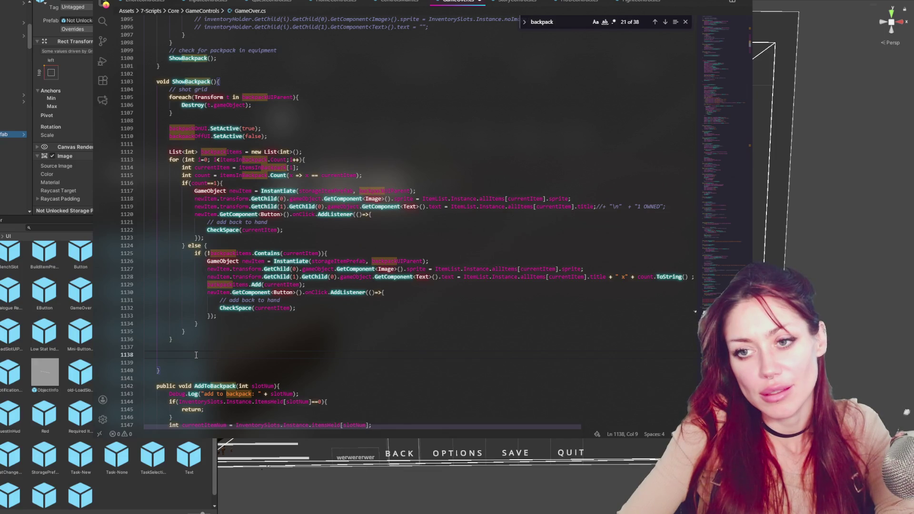
# Write a for loop with i running from 0 to currentBackpackSlots.
pyautogui.write('for(int i=0; i<')
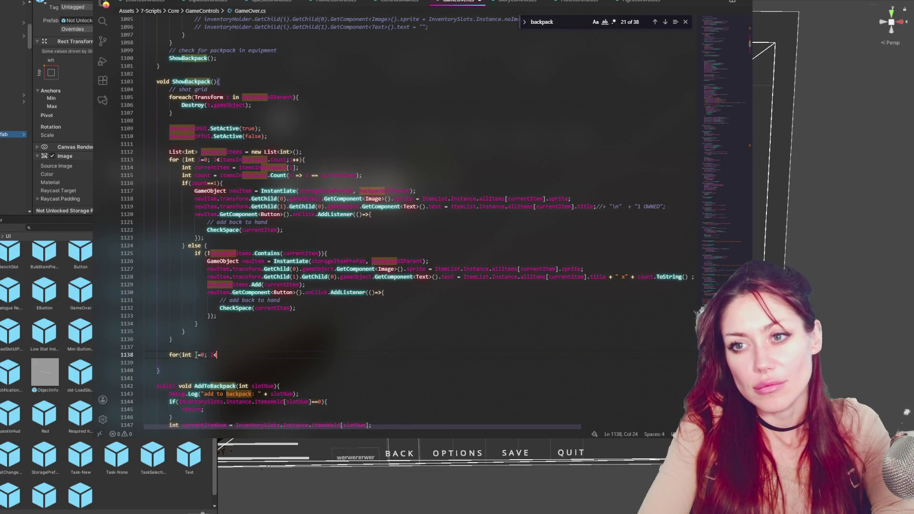
pyautogui.write('currentBackpackSlots')
pyautogui.press('BackSpace')
pyautogui.write('; i++){')
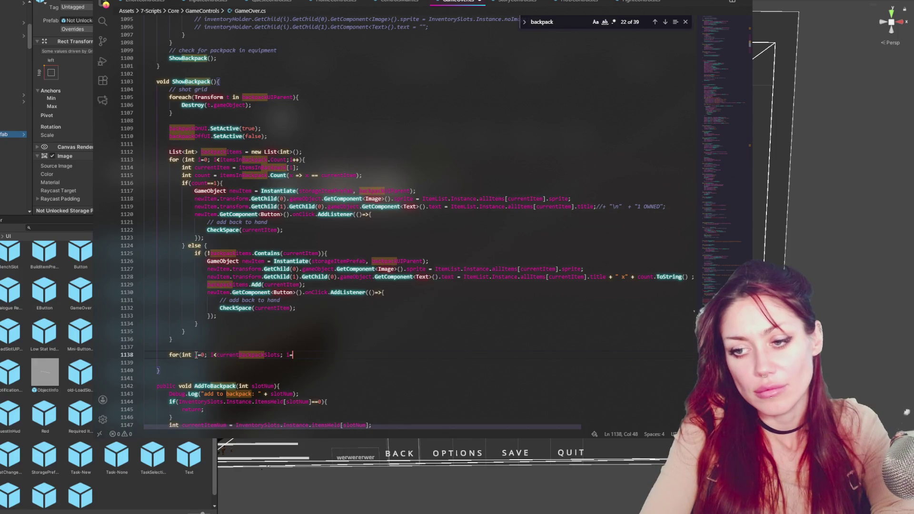
pyautogui.press('Return')
pyautogui.press('Return')
pyautogui.write('}')
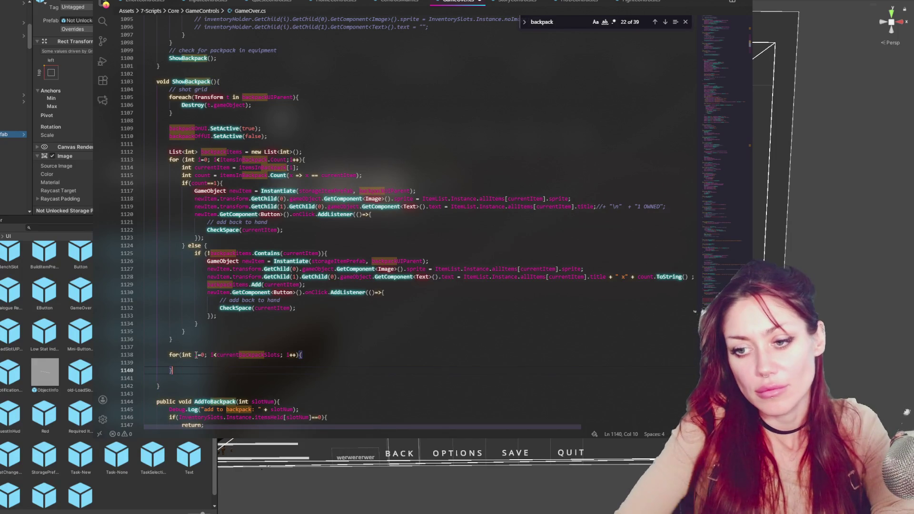
# Inside the loop, add if(i < itemsInBackpack.Count){ continue; } to skip filled slots.
pyautogui.doubleClick(220, 354)
pyautogui.scroll(-3, 235, 218)
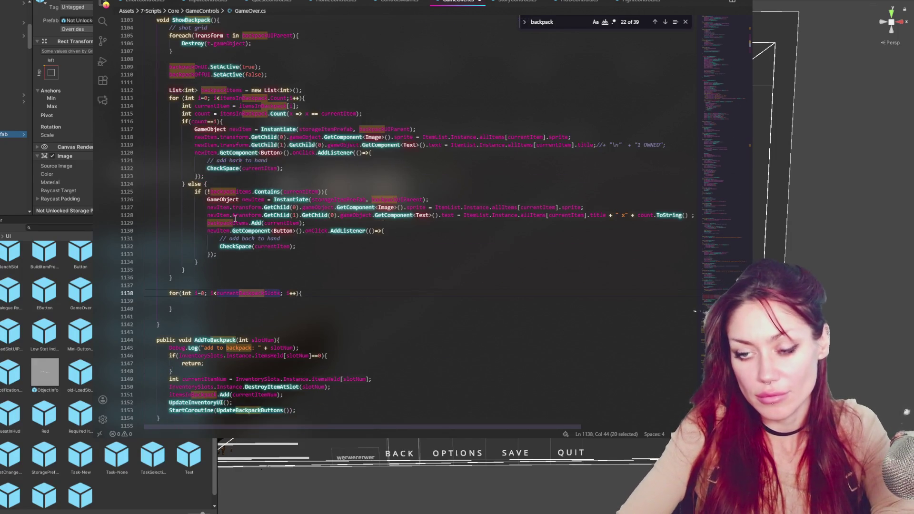
pyautogui.click(226, 294)
pyautogui.doubleClick(250, 98)
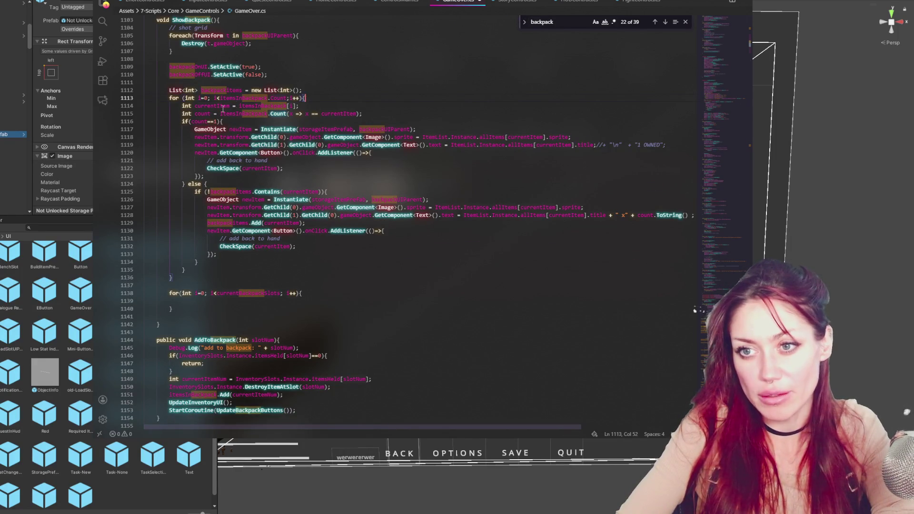
pyautogui.press('Up')
pyautogui.press('Up')
pyautogui.press('Up')
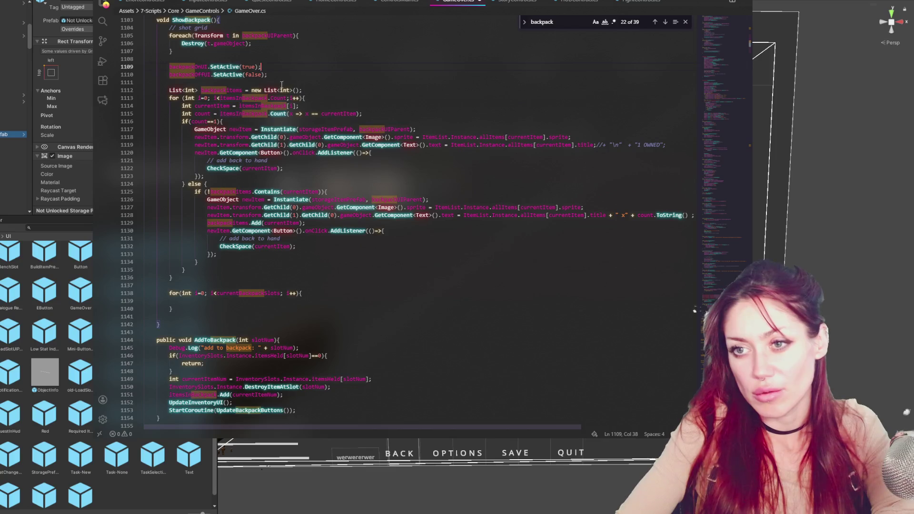
pyautogui.moveTo(220, 98); pyautogui.dragTo(287, 98)
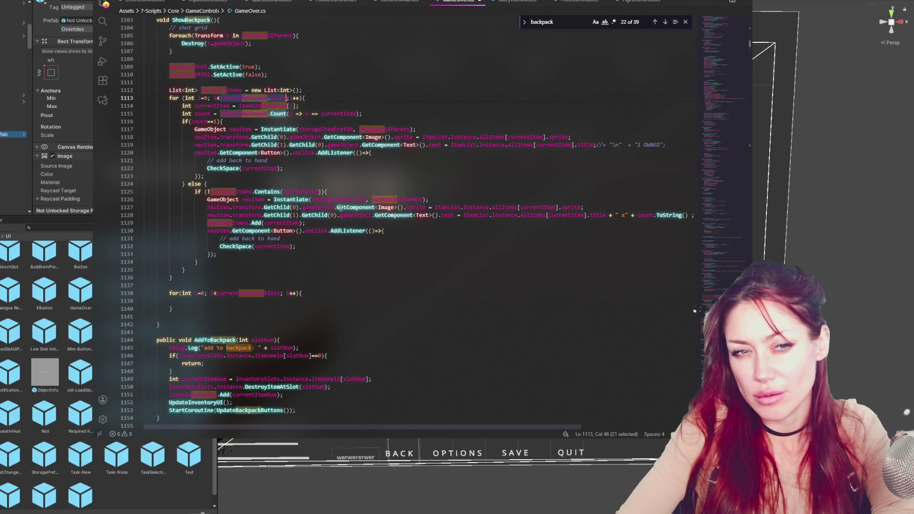
pyautogui.click(306, 300)
pyautogui.press('Tab')
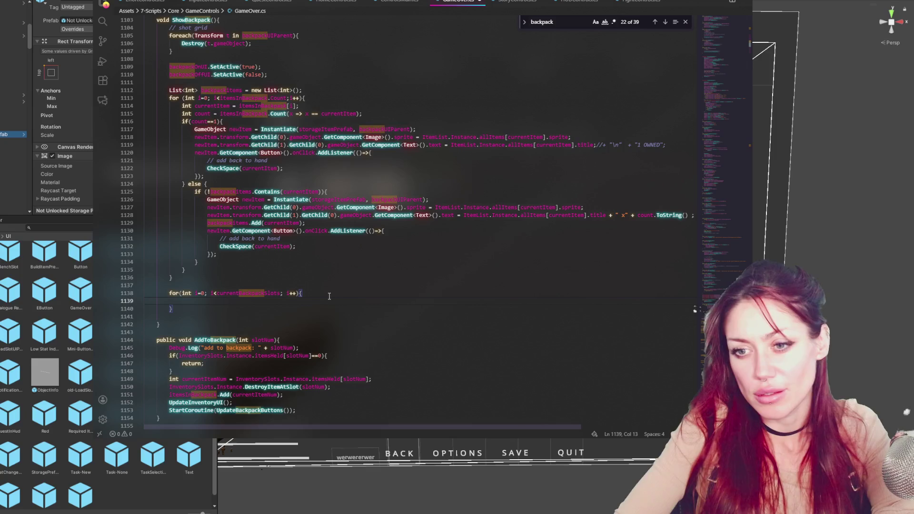
pyautogui.write('if(')
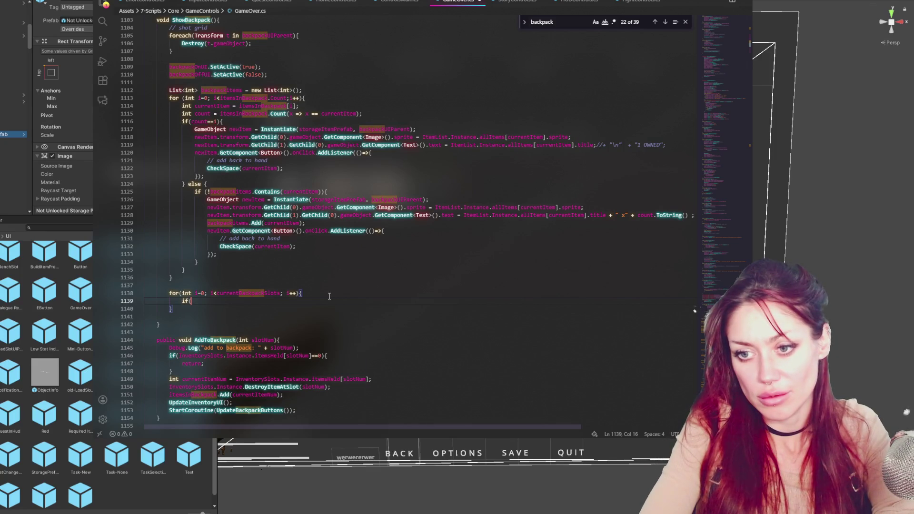
pyautogui.write('i < itemsInBackpack.Count)')
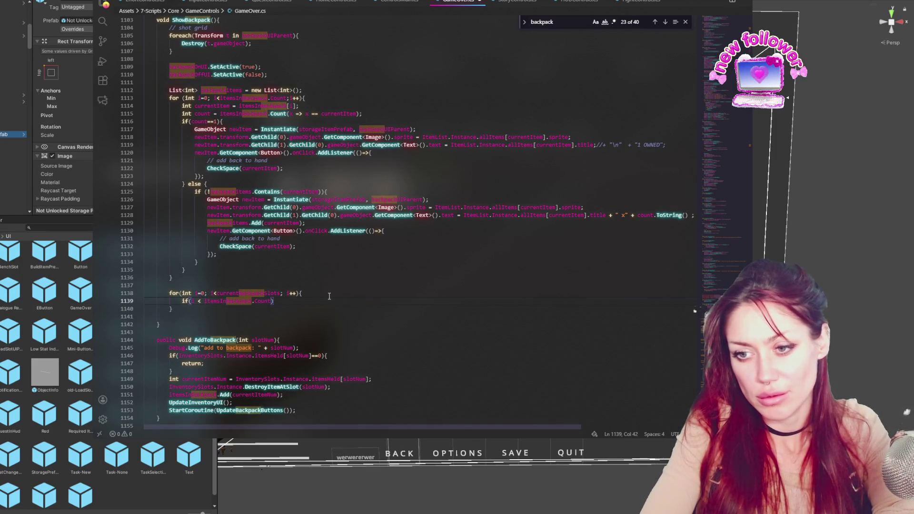
pyautogui.write('{')
pyautogui.press('Return')
pyautogui.write('continue;')
pyautogui.press('Down')
# Review the itemsInBackpack.Count condition and add an empty line after the if block.
pyautogui.doubleClick(227, 301)
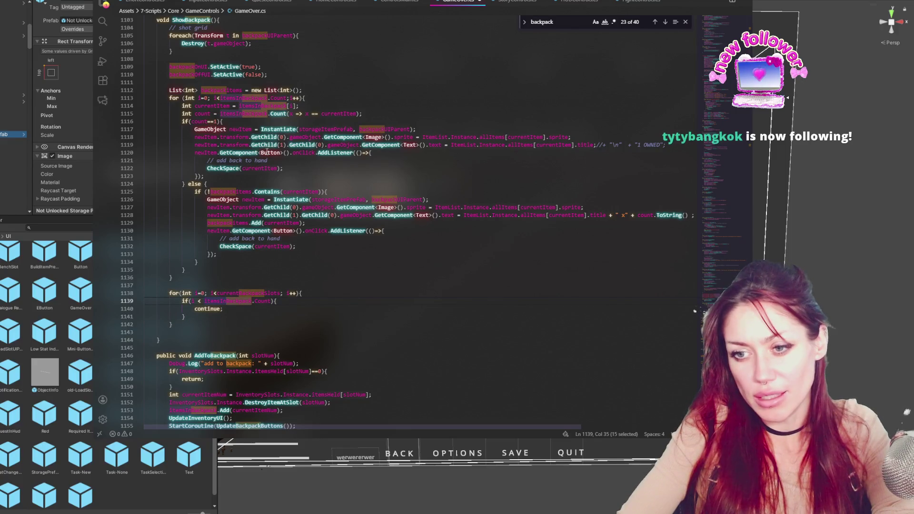
pyautogui.doubleClick(261, 301)
pyautogui.doubleClick(238, 303)
pyautogui.click(232, 301)
pyautogui.click(194, 301)
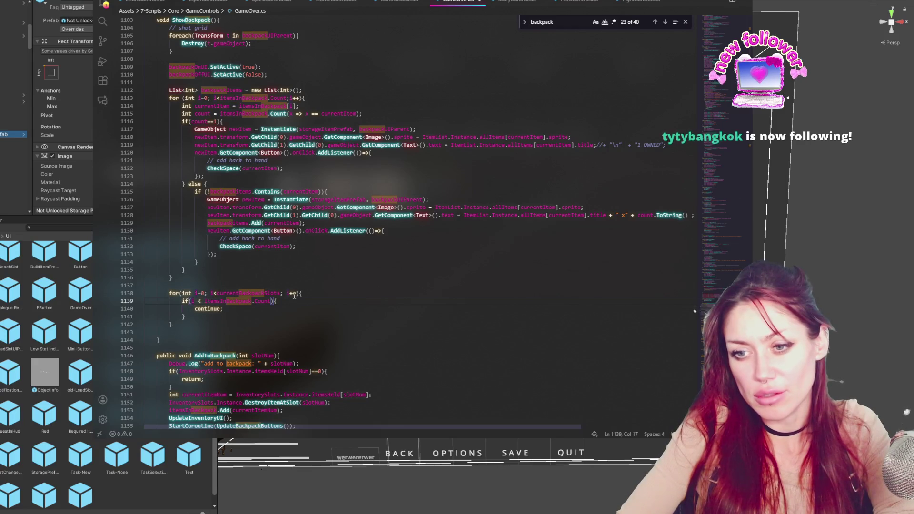
pyautogui.doubleClick(227, 301)
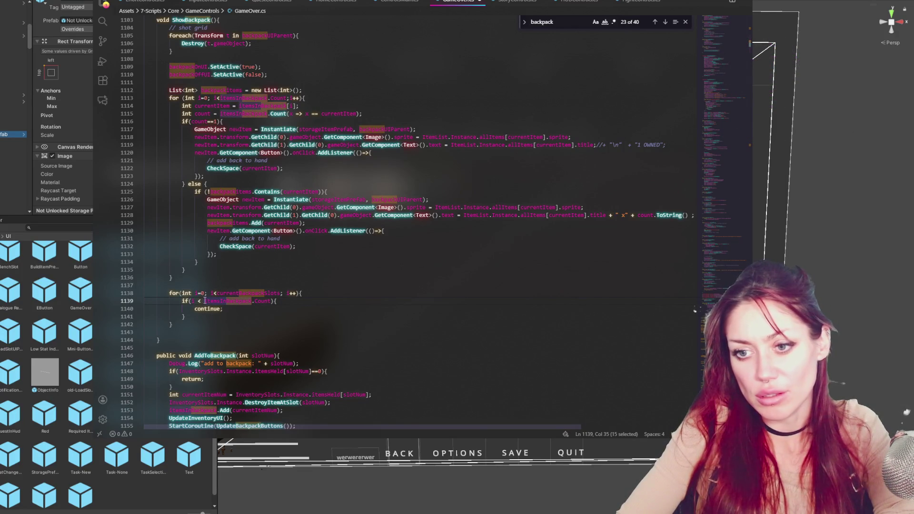
pyautogui.click(244, 309)
pyautogui.click(246, 315)
pyautogui.press('Return')
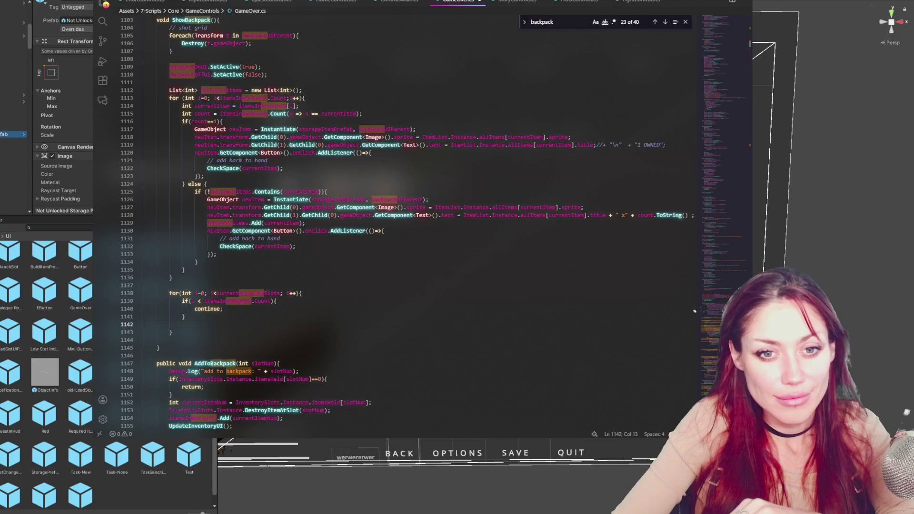
pyautogui.click(390, 246)
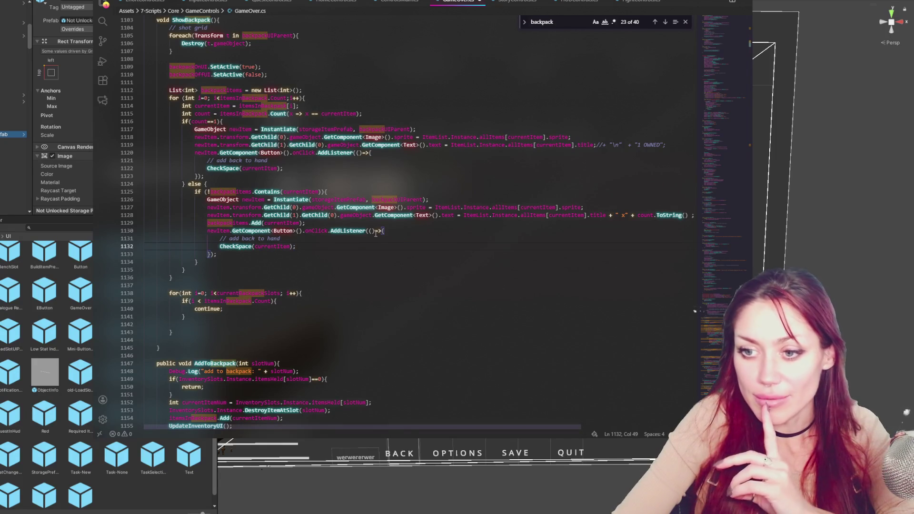
pyautogui.click(233, 316)
pyautogui.click(224, 327)
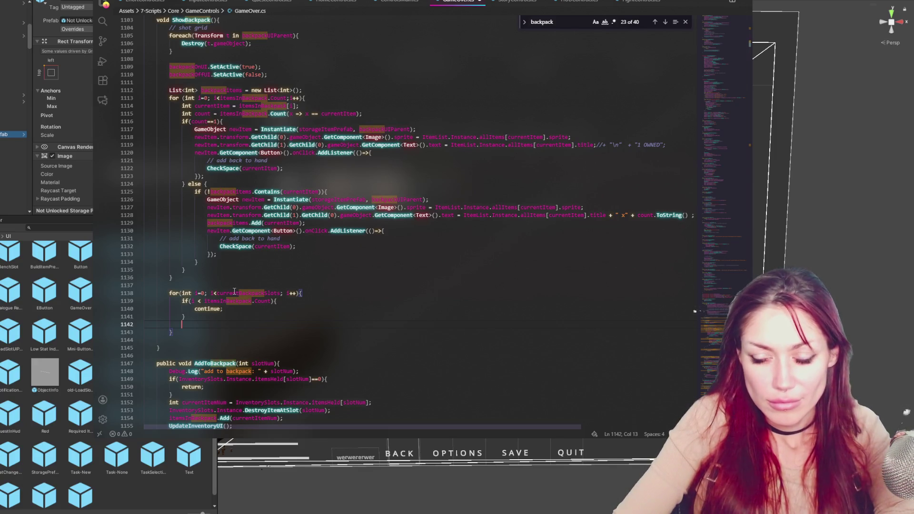
pyautogui.moveTo(216, 293); pyautogui.dragTo(240, 293)
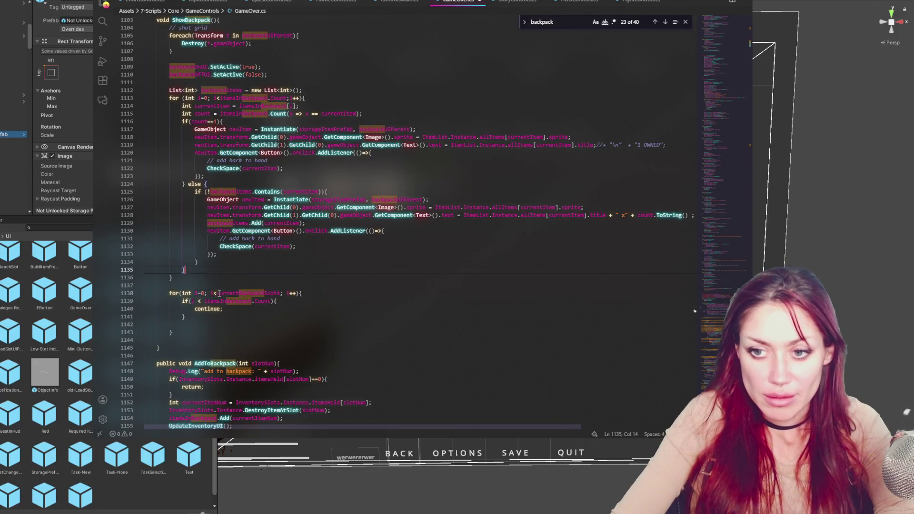
# Change the loop bound from currentBackpackSlots to maxBackpackSlots.
pyautogui.write('max')
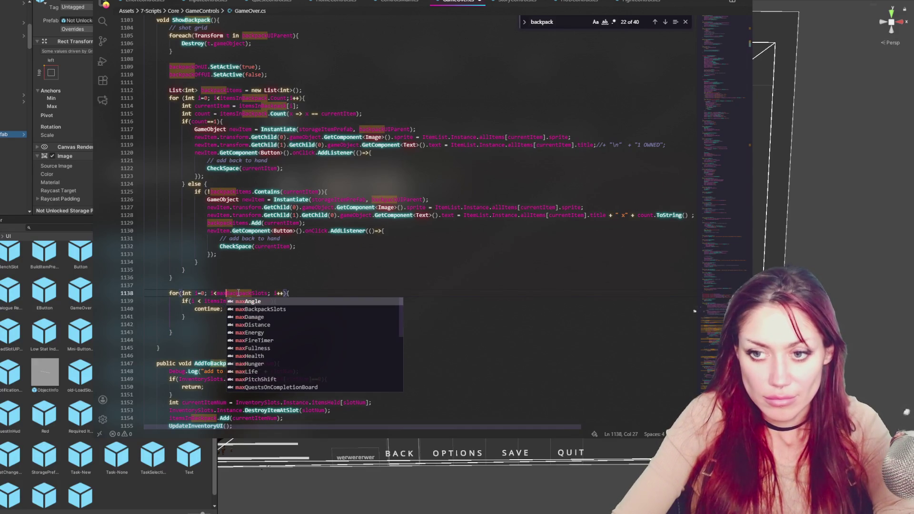
pyautogui.press('Escape')
pyautogui.click(199, 325)
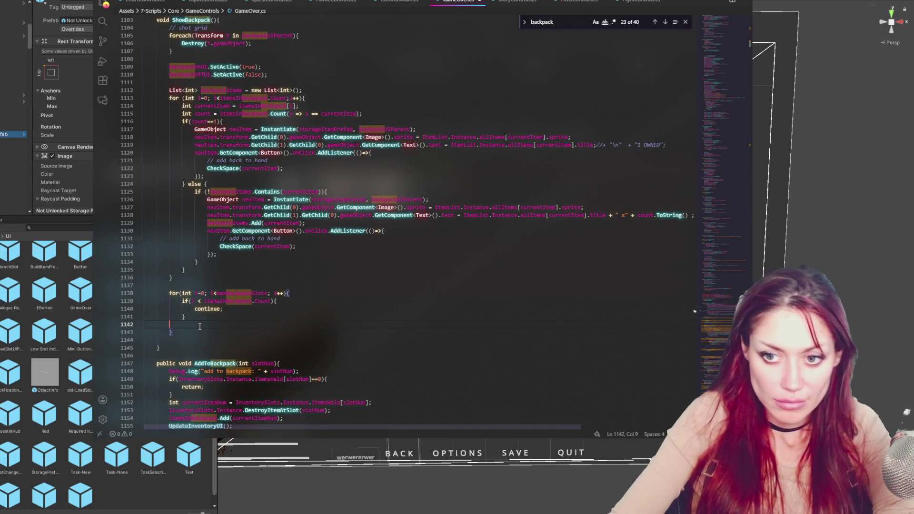
pyautogui.press('Tab')
pyautogui.press('Tab')
# Add a GameObject line instantiating emptyBackpackSlotPrefab with backpackUIParent as its parent.
pyautogui.write('ameObject ')
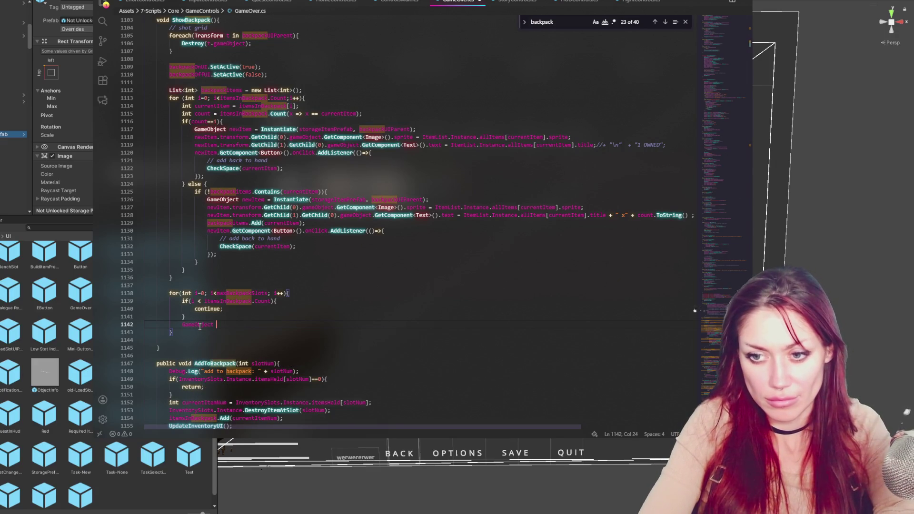
pyautogui.write('emptySlowGO')
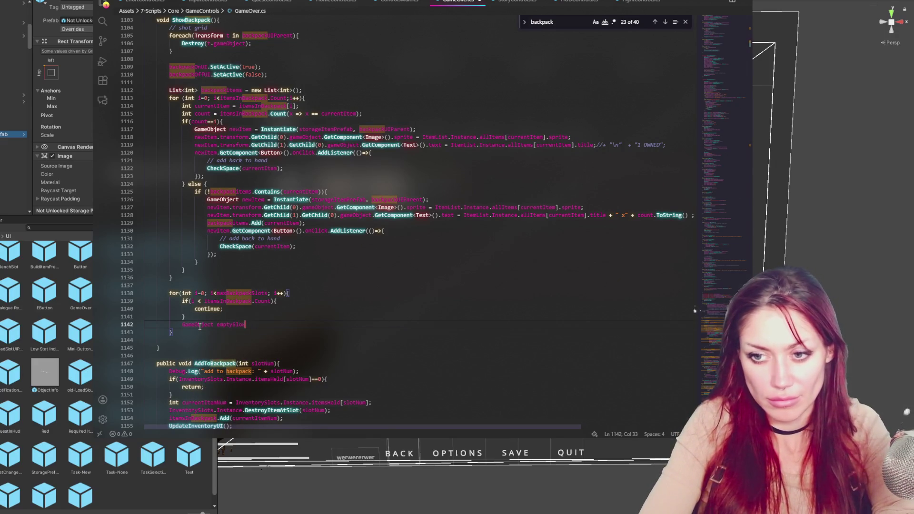
pyautogui.write(' = Instant')
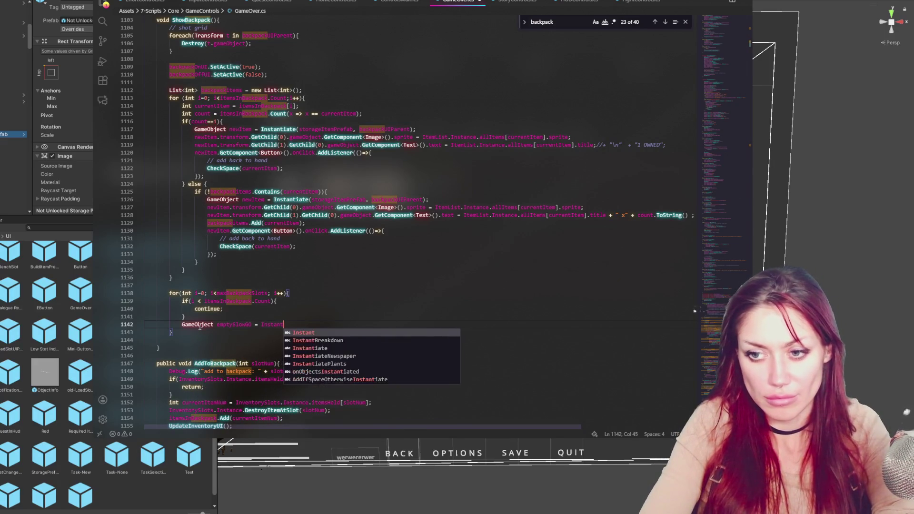
pyautogui.write('iate(')
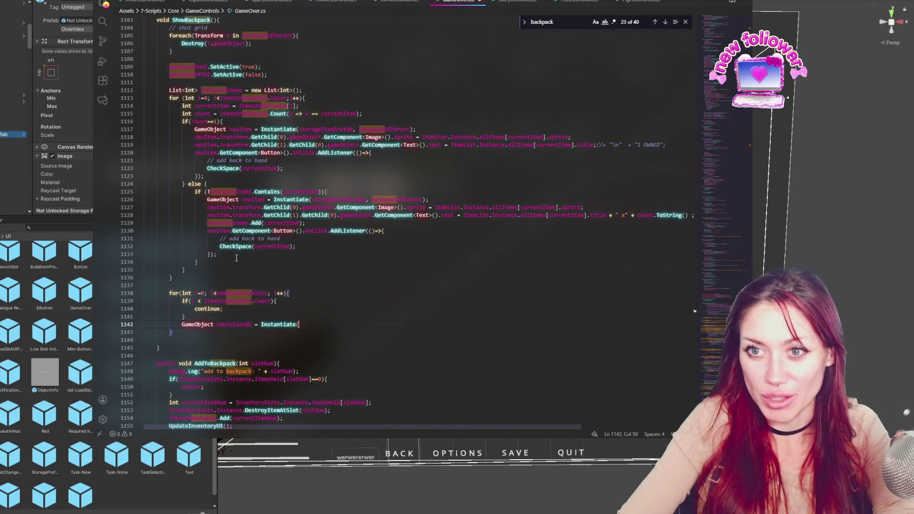
pyautogui.write('empty')
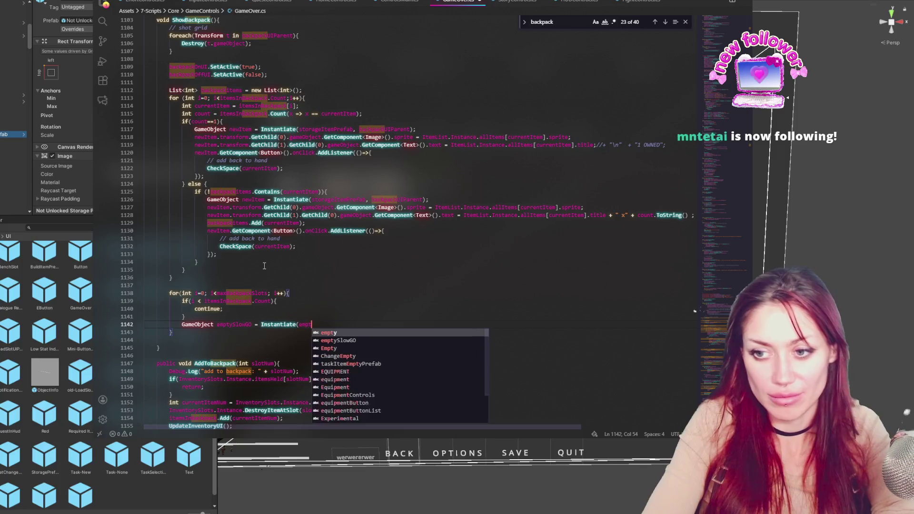
pyautogui.write('BackpackSlot')
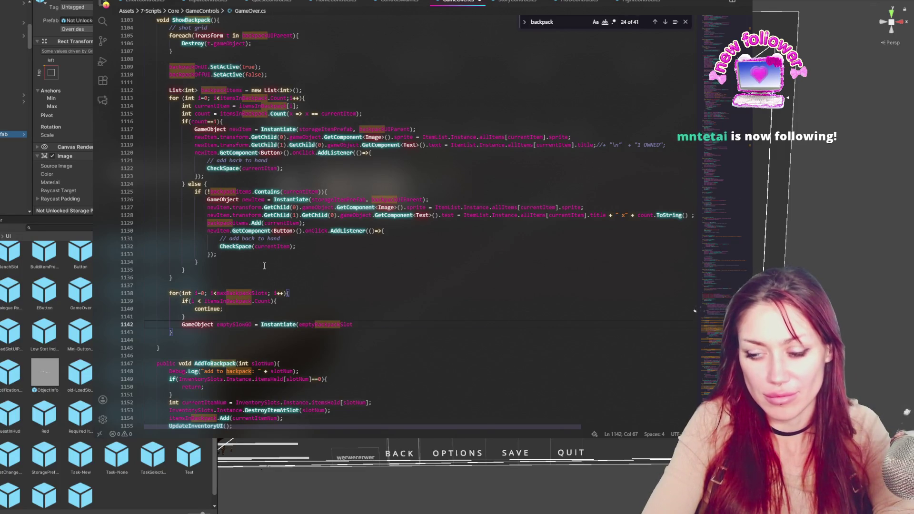
pyautogui.write('Prefab, ')
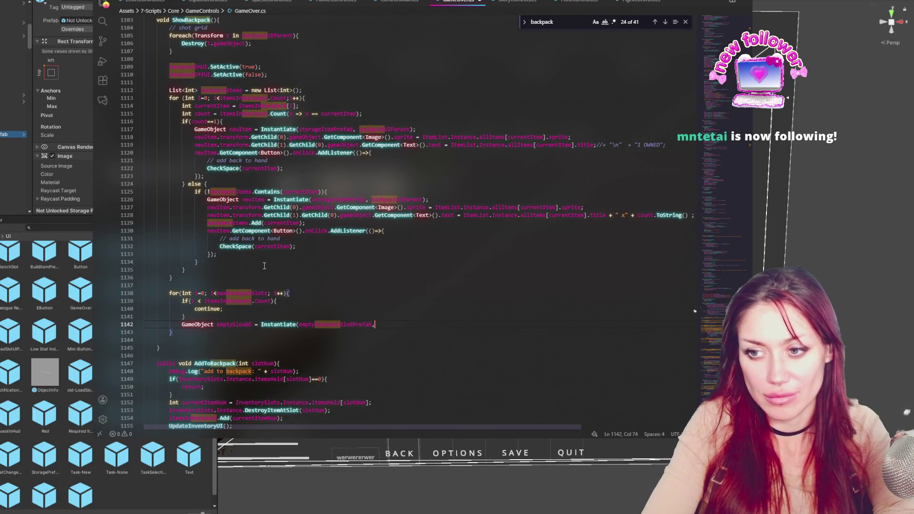
pyautogui.write(');')
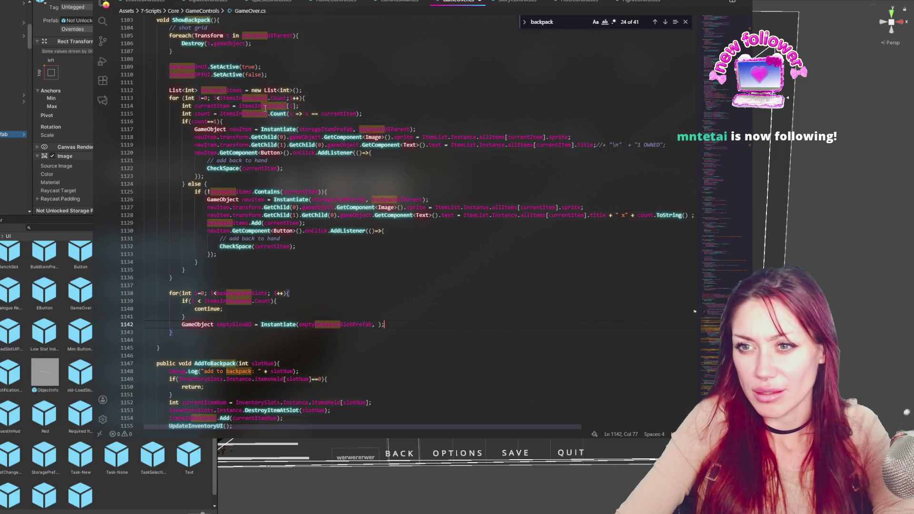
pyautogui.doubleClick(371, 129)
pyautogui.hotkey('ctrl', 'c')
pyautogui.click(378, 324)
pyautogui.hotkey('ctrl', 'v')
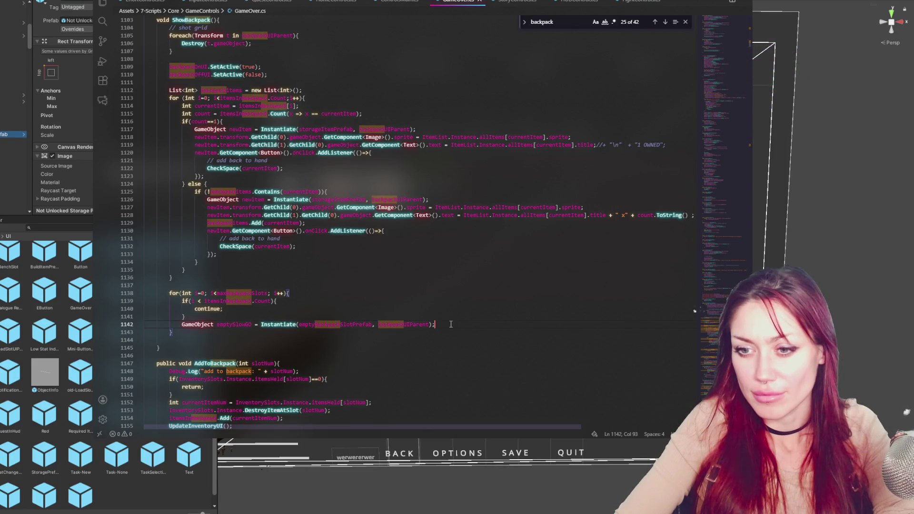
pyautogui.doubleClick(372, 326)
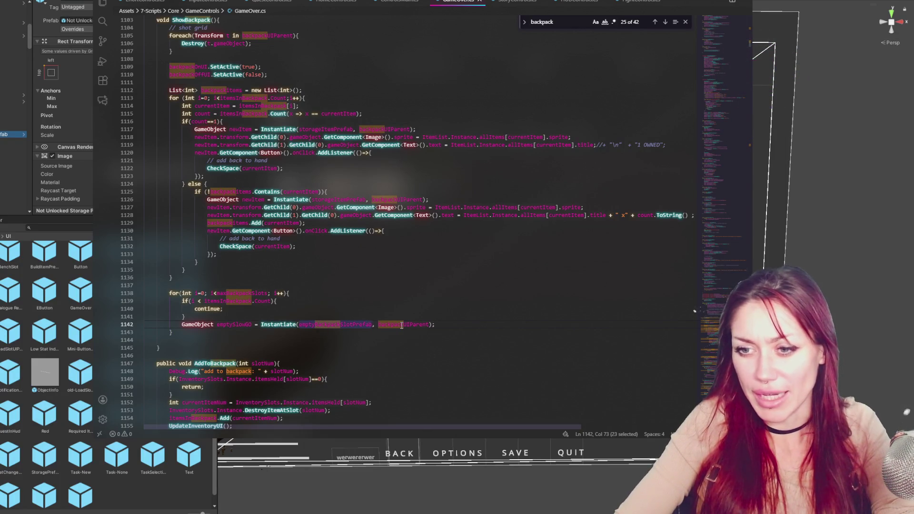
pyautogui.scroll(20, 550, 85)
# Remove the stray emptyBackpackSlotPrefab text pasted onto line 93.
pyautogui.click(307, 68)
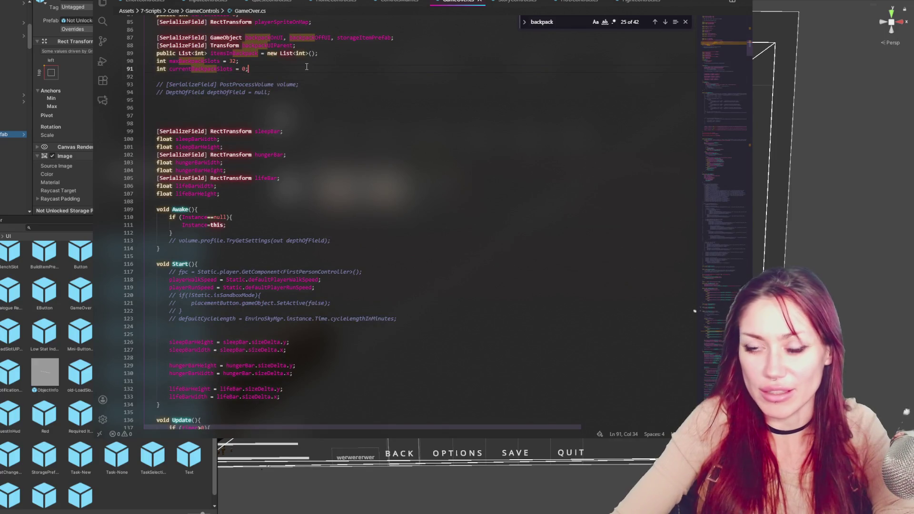
pyautogui.press('Return')
pyautogui.press('Return')
pyautogui.hotkey('ctrl', 'v')
pyautogui.press('Home')
pyautogui.scroll(3, 235, 92)
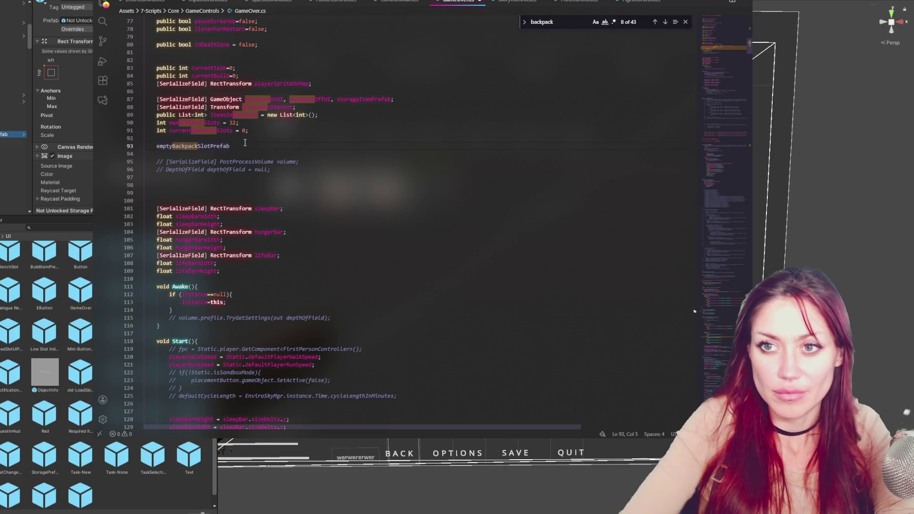
pyautogui.scroll(14, 244, 143)
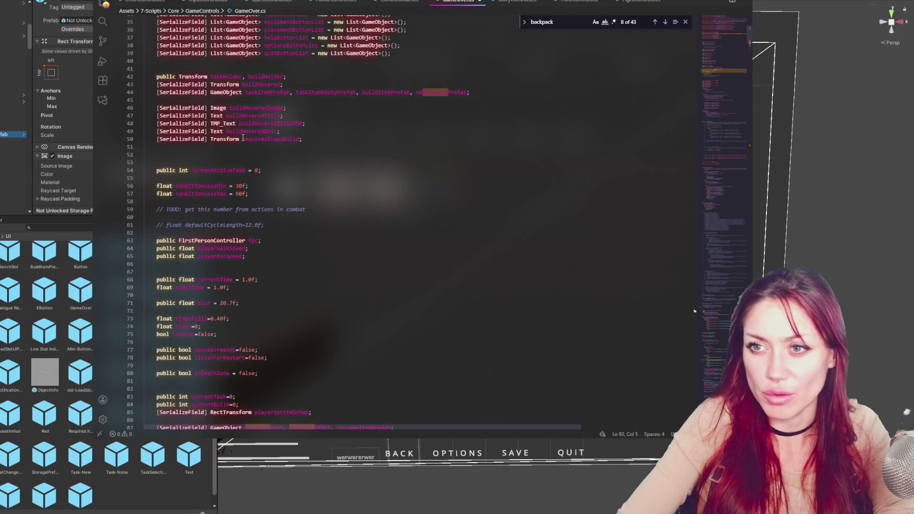
pyautogui.scroll(-5, 243, 137)
pyautogui.scroll(-3, 242, 137)
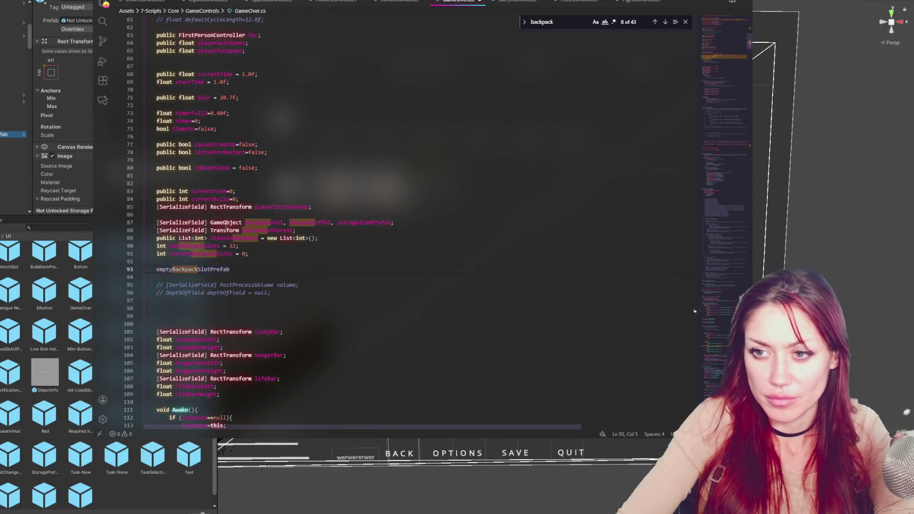
pyautogui.doubleClick(201, 267)
pyautogui.press('BackSpace')
# Add emptyBackpackSlotPrefab to the serialized GameObject fields after storageItemPrefab, then return to Unity.
pyautogui.click(390, 223)
pyautogui.hotkey('ctrl', 'v')
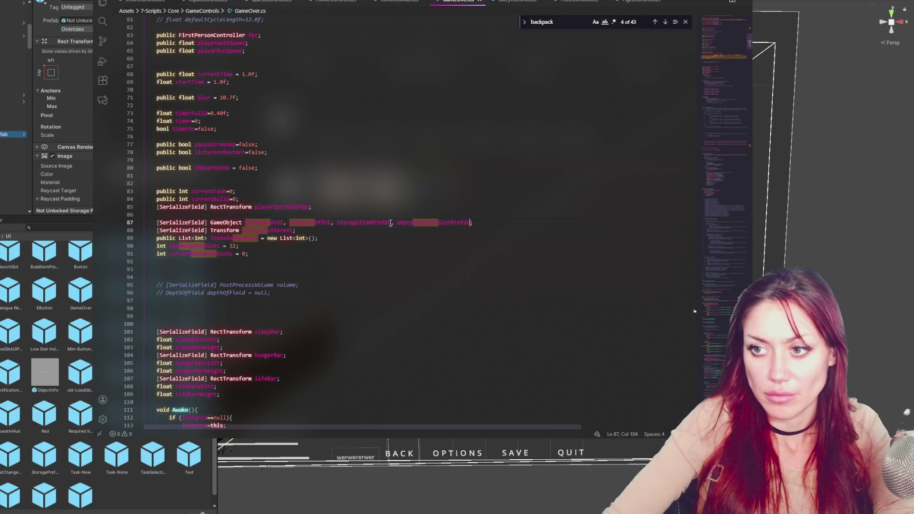
pyautogui.hotkey('alt', 'Tab')
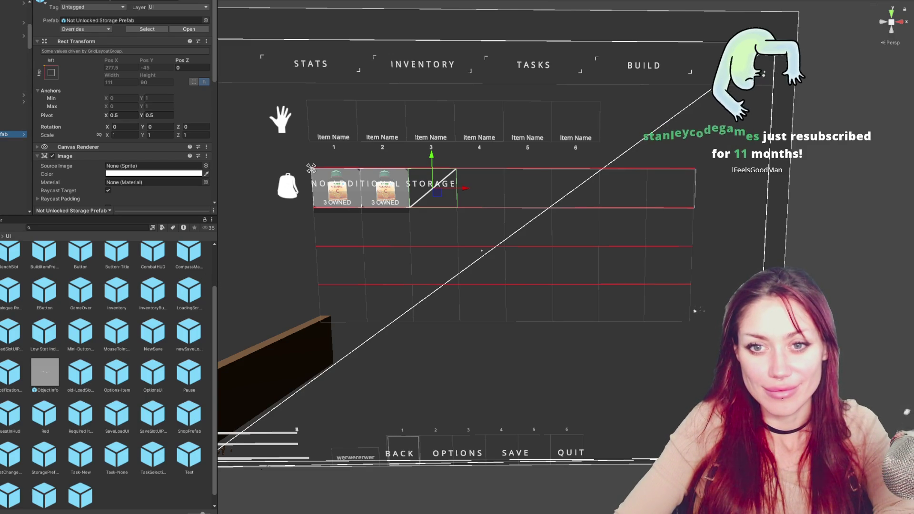
# Inspect the OptionsUI, Options-Item, SaveSlotUIPrefab and Not Unlocked Storage Prefab assets.
pyautogui.scroll(-1, 172, 383)
pyautogui.click(153, 363)
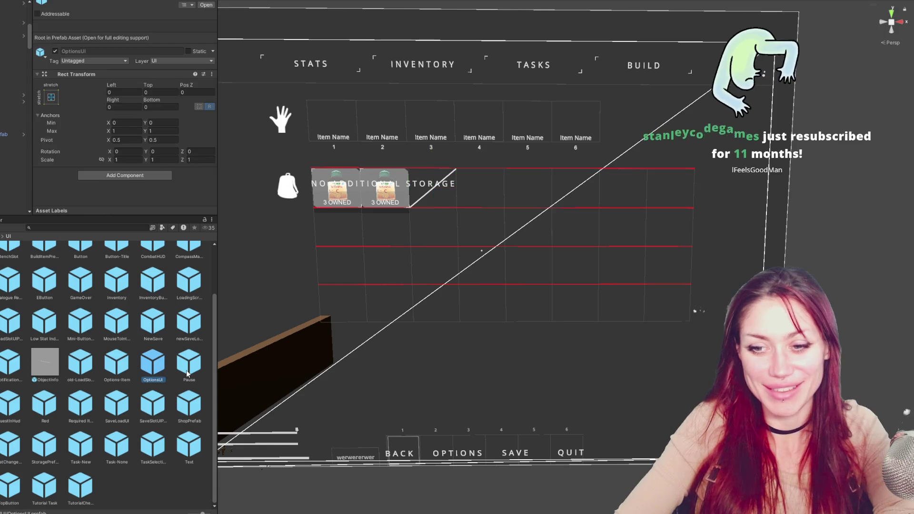
pyautogui.click(105, 363)
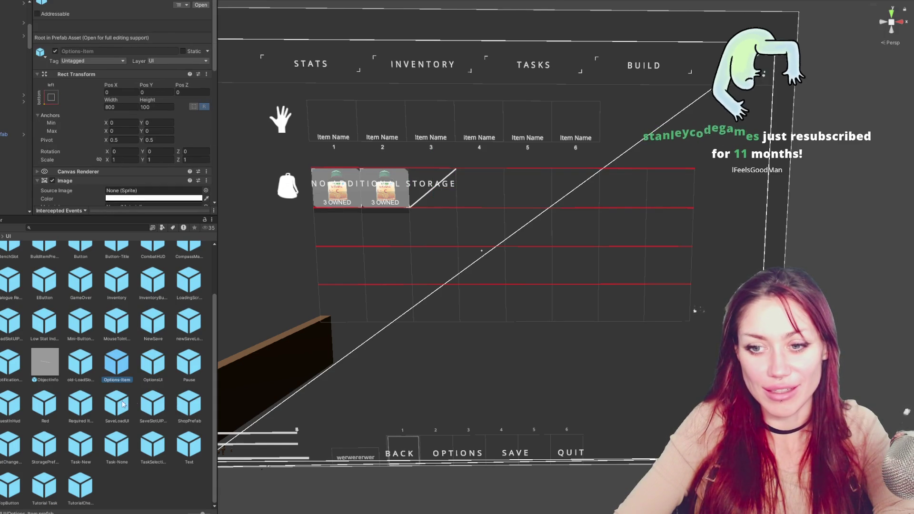
pyautogui.click(155, 406)
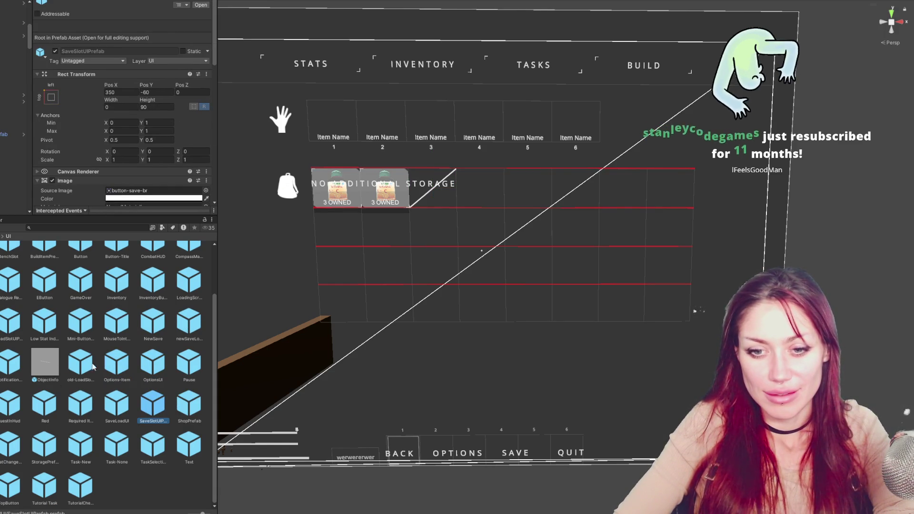
pyautogui.click(14, 174)
pyautogui.scroll(-5, 14, 119)
# Select the controls object, collapse HUD Controls and expand the Game Over component's fields.
pyautogui.click(14, 9)
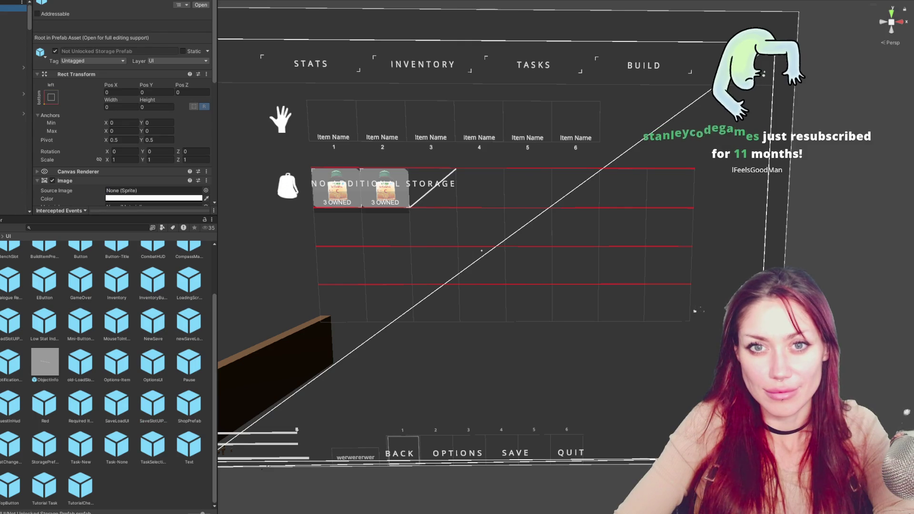
pyautogui.scroll(-3, 124, 103)
pyautogui.scroll(-3, 126, 102)
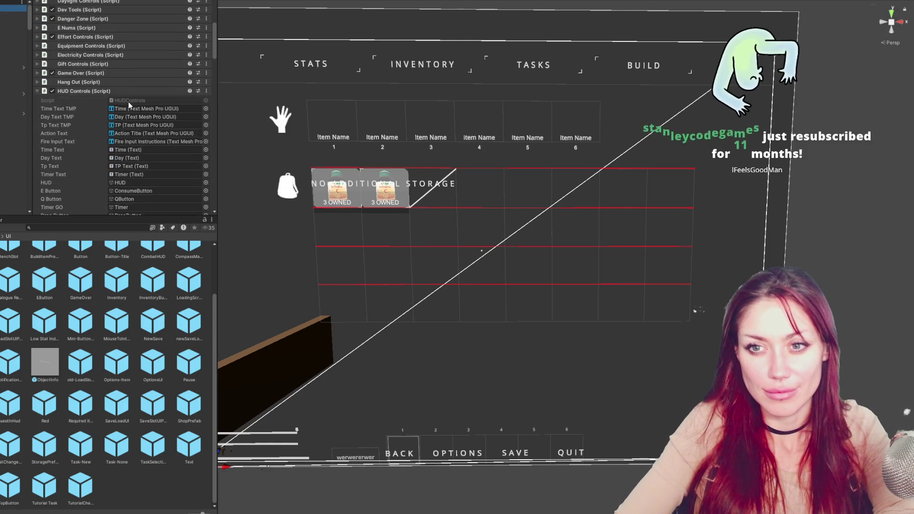
pyautogui.click(99, 93)
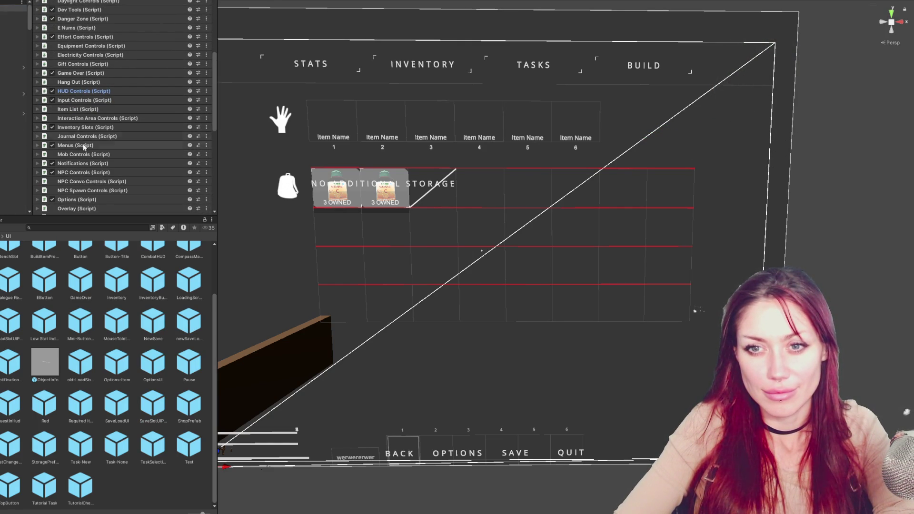
pyautogui.click(71, 74)
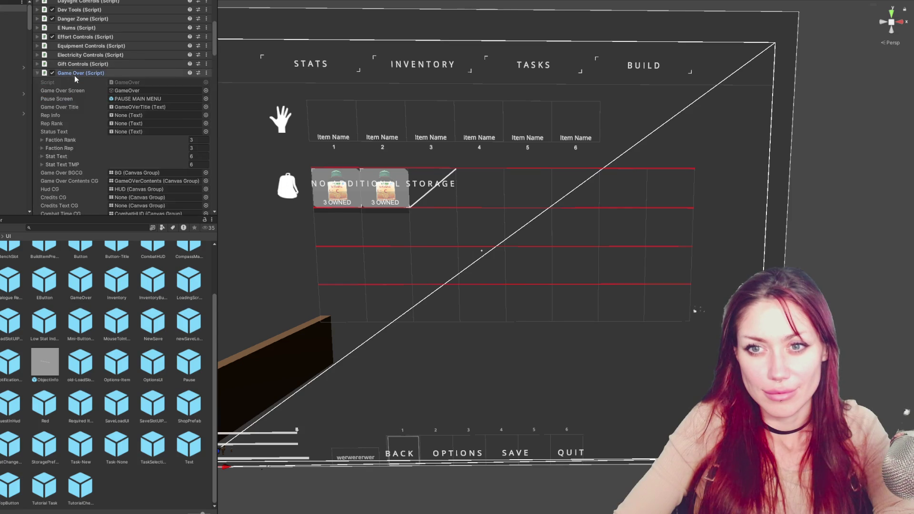
pyautogui.scroll(-3, 82, 99)
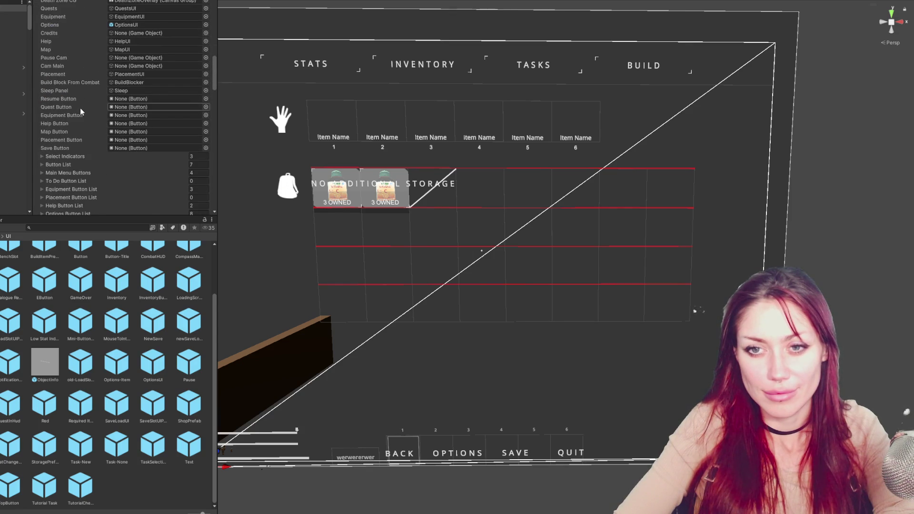
pyautogui.scroll(-10, 80, 108)
pyautogui.scroll(-3, 80, 108)
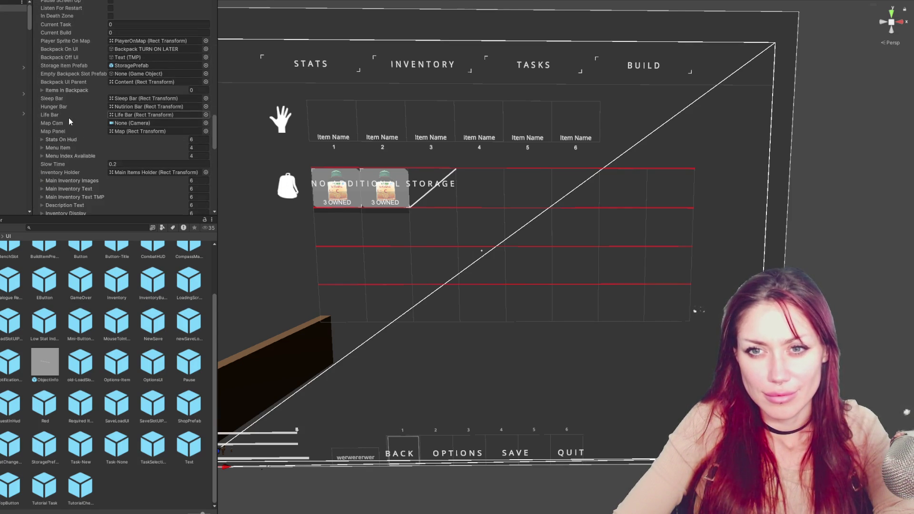
pyautogui.scroll(6, 71, 131)
pyautogui.scroll(6, 70, 123)
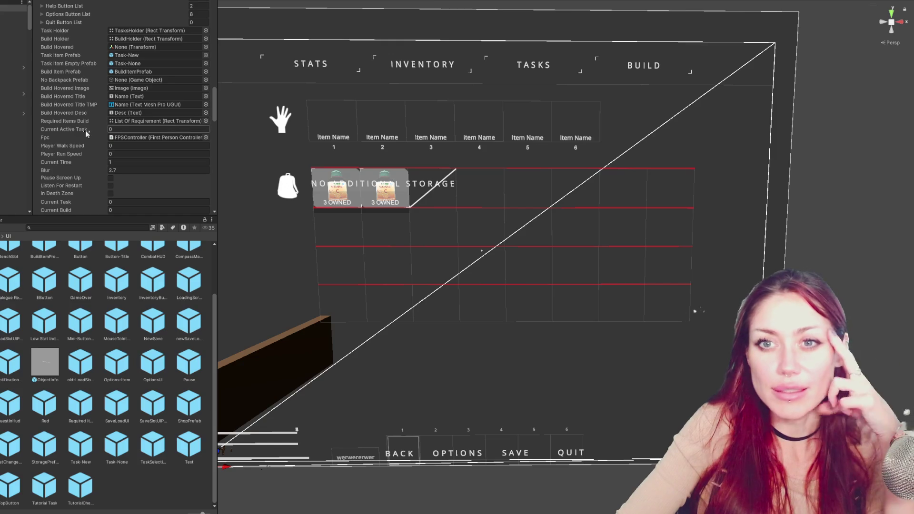
# Compare against GameOver.cs and check the Backpack UI Parent reference.
pyautogui.hotkey('alt', 'Tab')
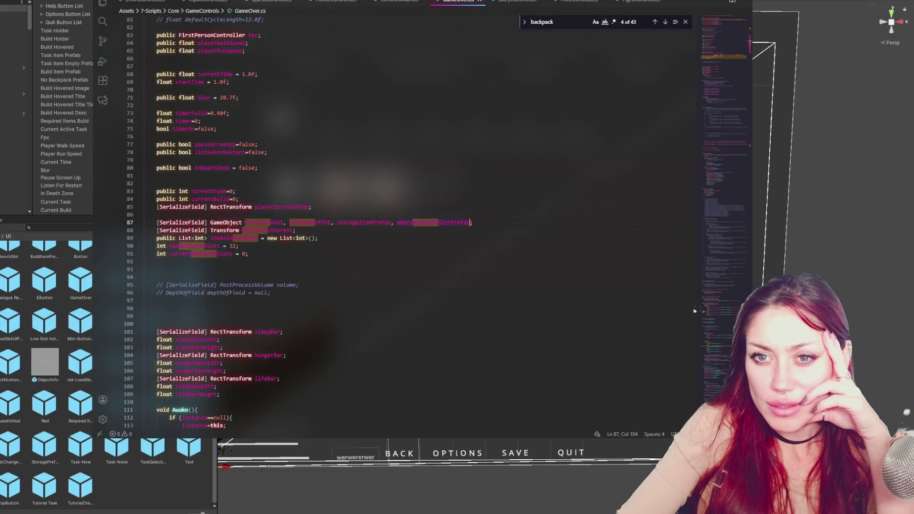
pyautogui.hotkey('alt', 'Tab')
pyautogui.scroll(10, 76, 107)
pyautogui.scroll(-10, 75, 124)
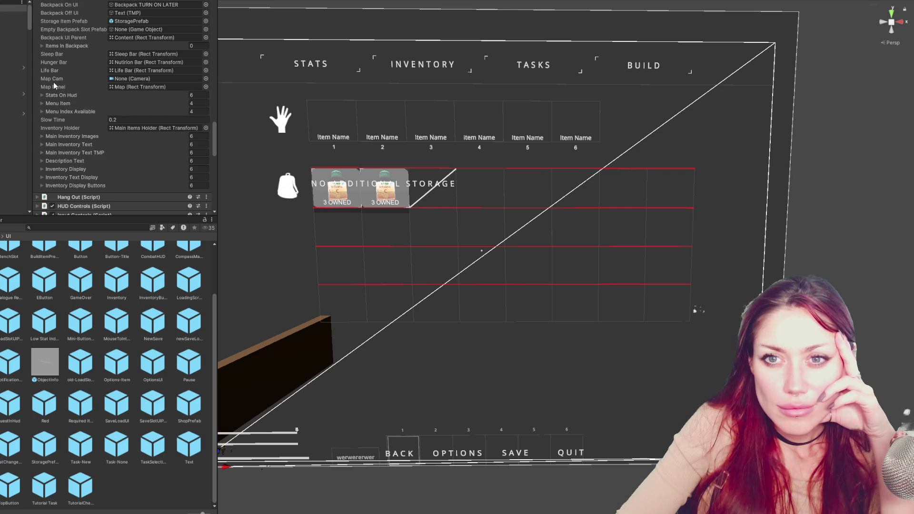
pyautogui.click(124, 37)
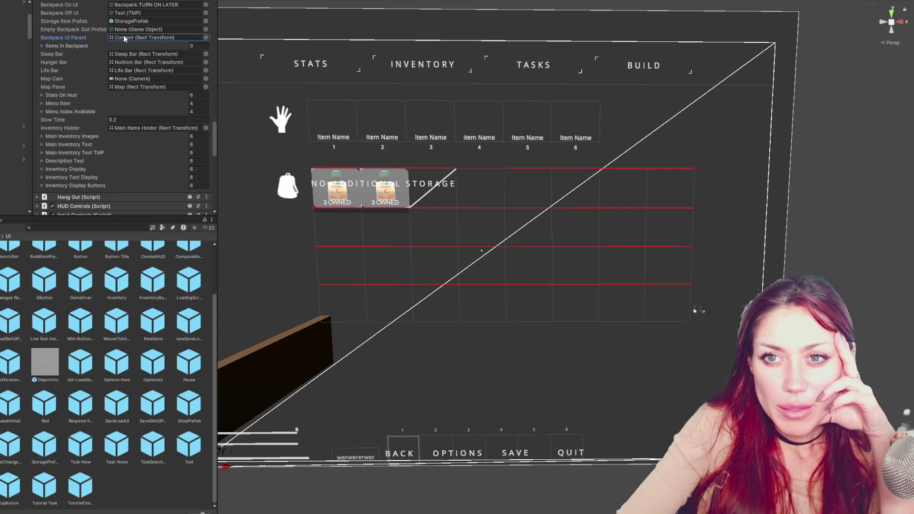
# Look inside StoragePrefab, return to the scene, and select the Inventory image object.
pyautogui.doubleClick(131, 21)
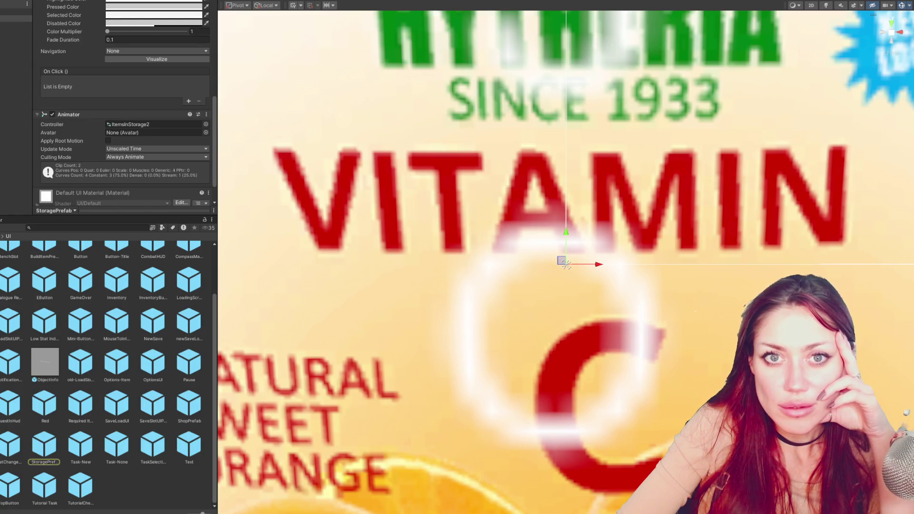
pyautogui.click(67, 54)
pyautogui.scroll(-10, 81, 89)
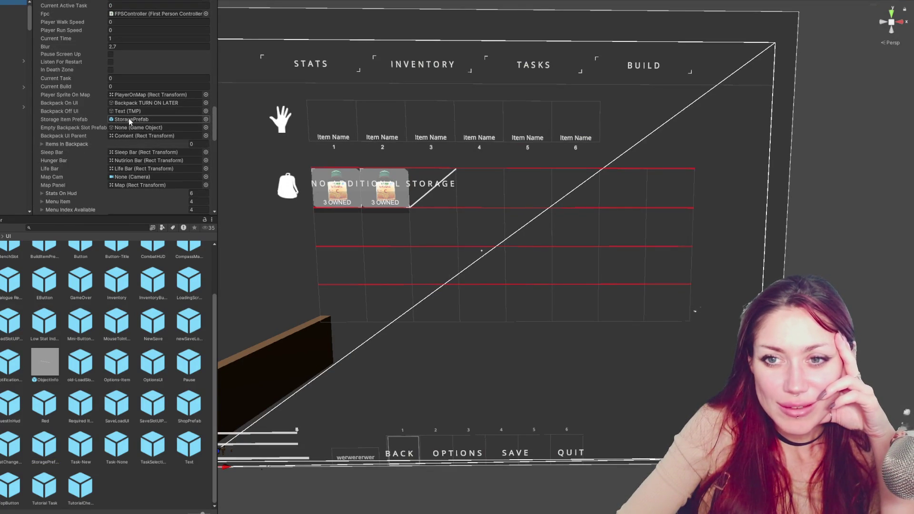
pyautogui.scroll(-3, 205, 119)
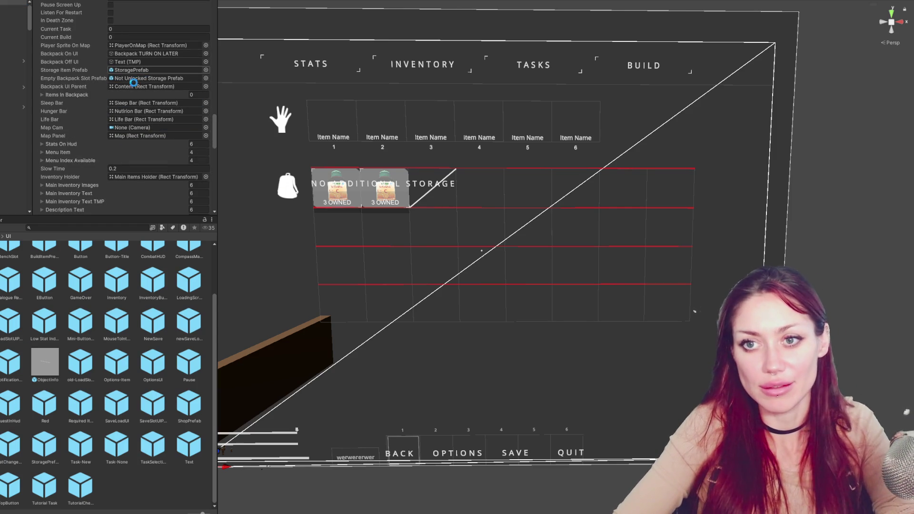
pyautogui.scroll(-2, 13, 66)
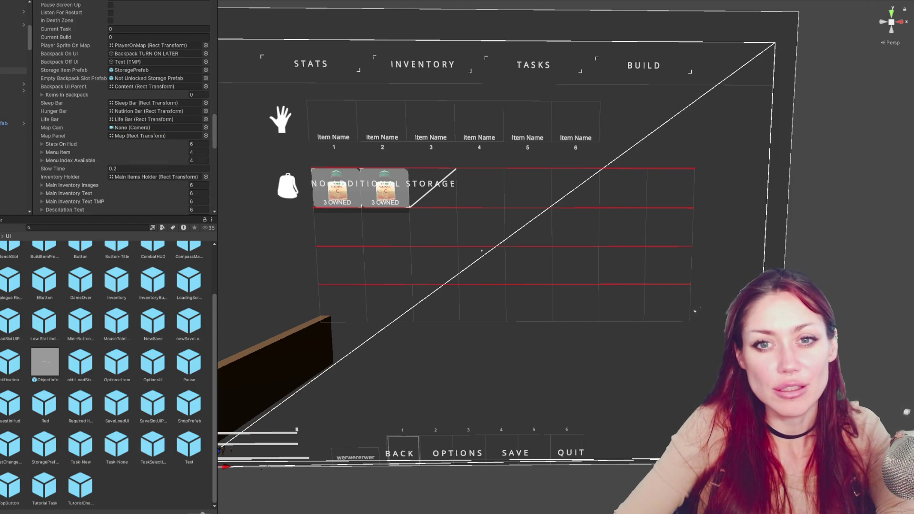
pyautogui.scroll(-2, 13, 86)
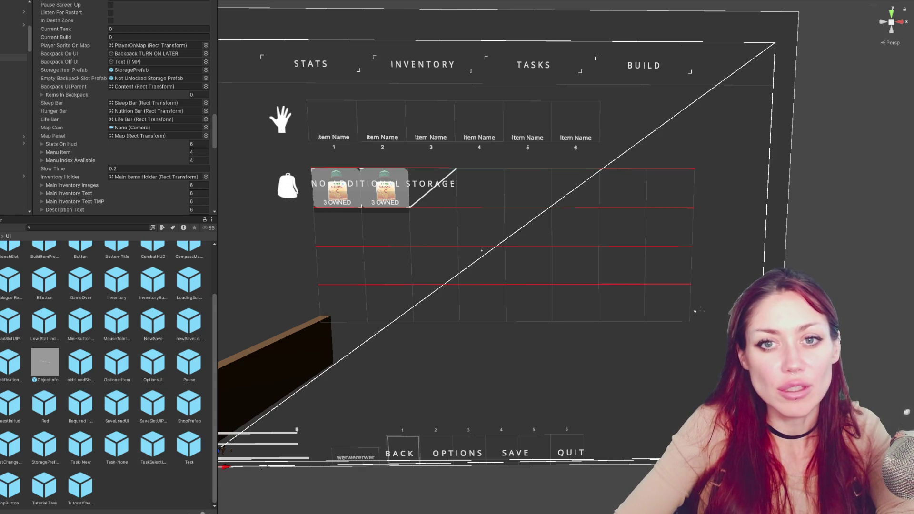
pyautogui.click(15, 57)
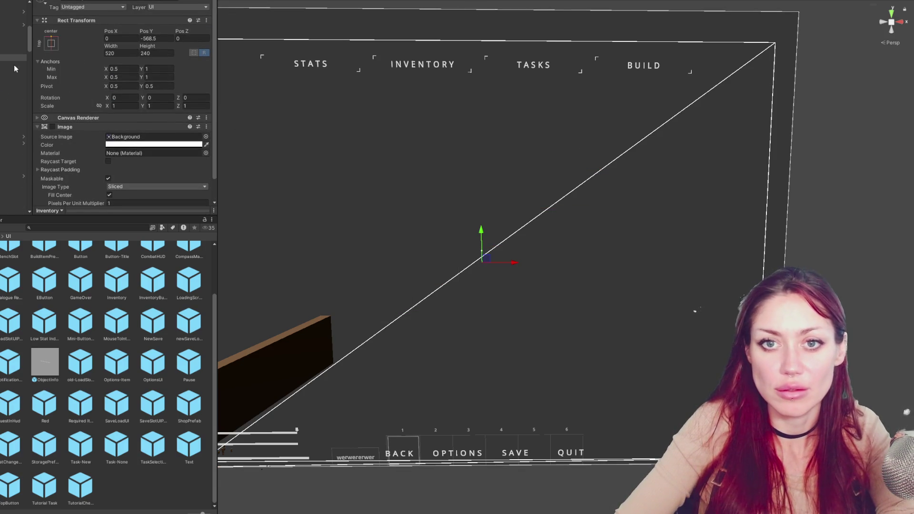
# Open the Title scene, widen the game view, and click BEGIN to start a new game.
pyautogui.click(14, 25)
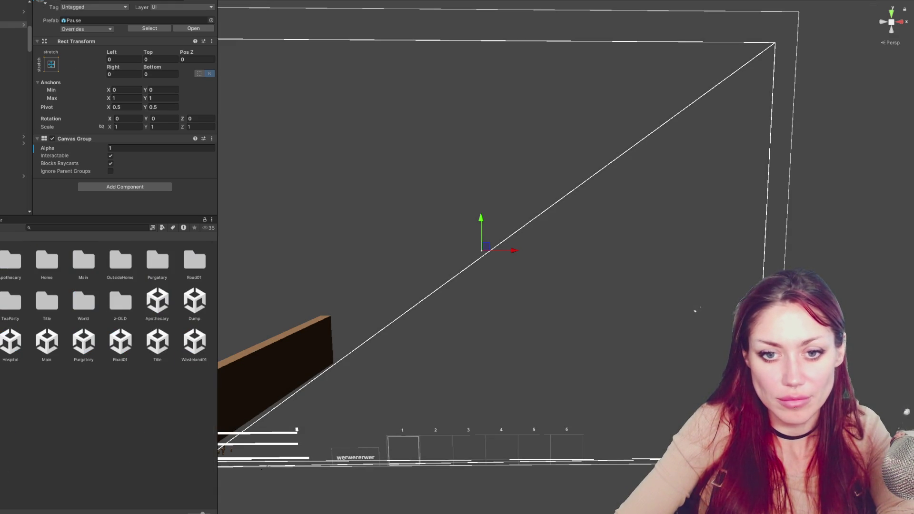
pyautogui.doubleClick(150, 348)
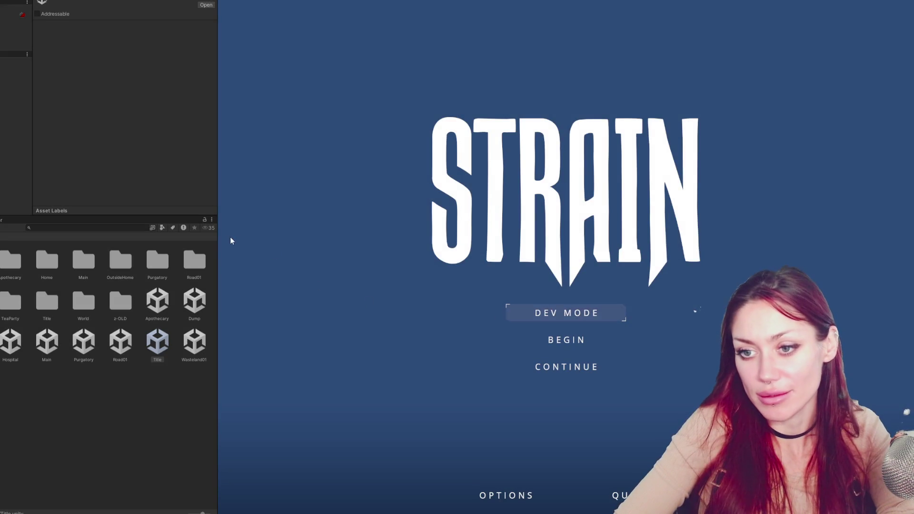
pyautogui.moveTo(219, 237); pyautogui.dragTo(119, 240)
pyautogui.click(541, 340)
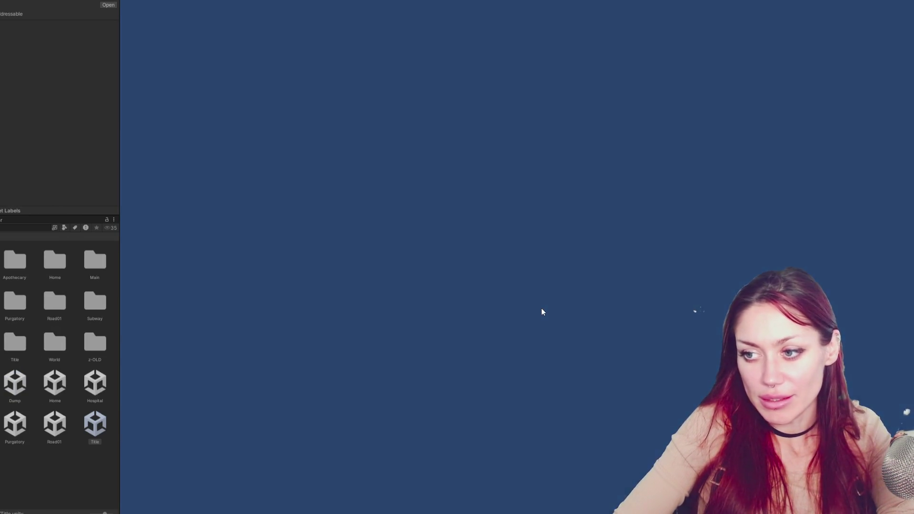
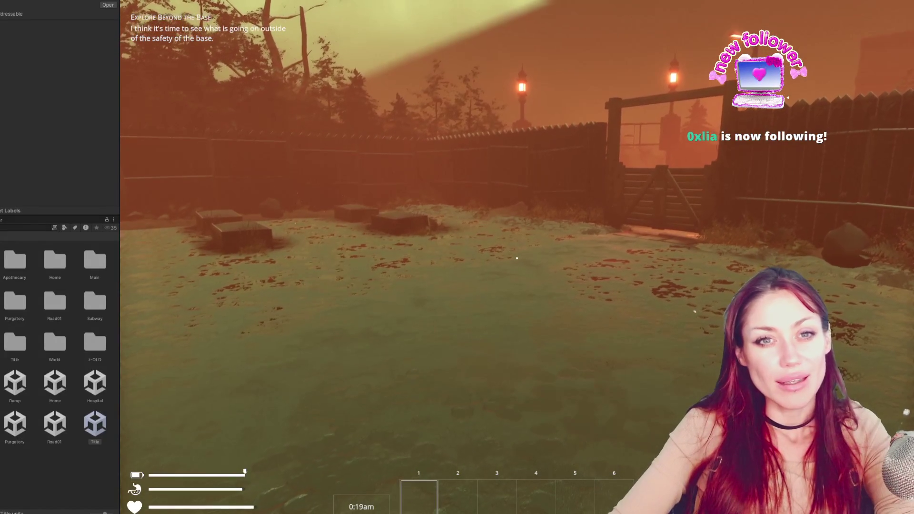
# Check the pause menu stats, then walk to the wooden gate and open it toward the rock.
pyautogui.press('Escape')
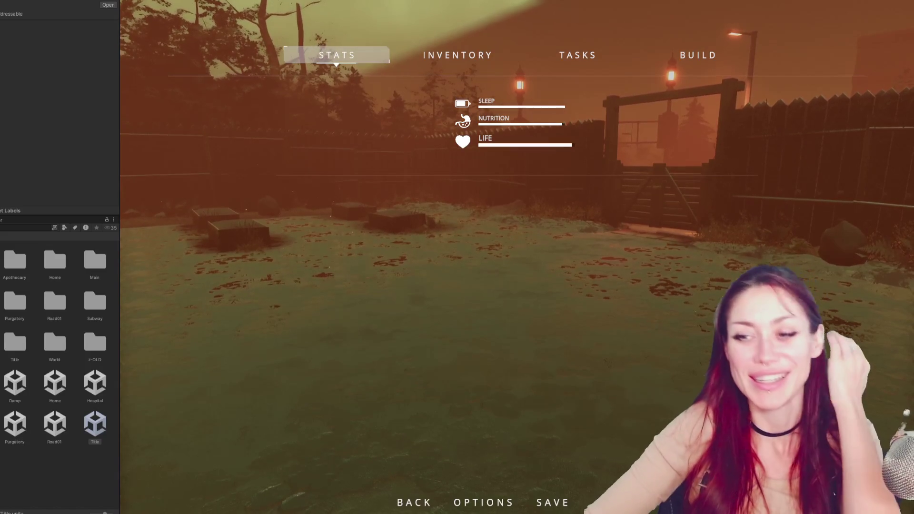
pyautogui.press('Escape')
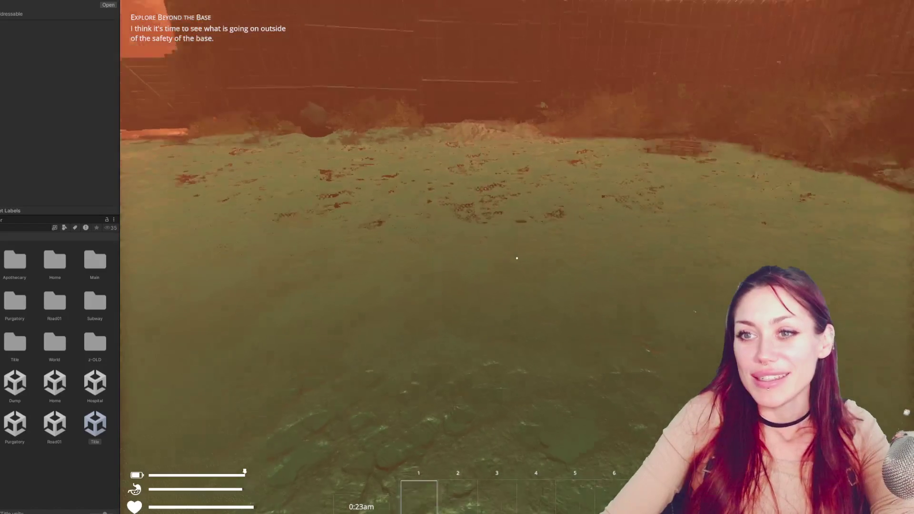
pyautogui.press('w')
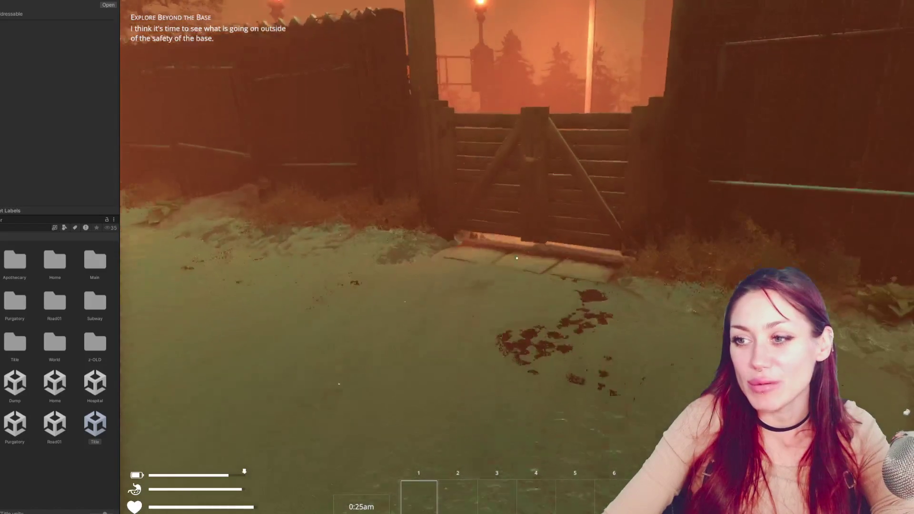
pyautogui.press('e')
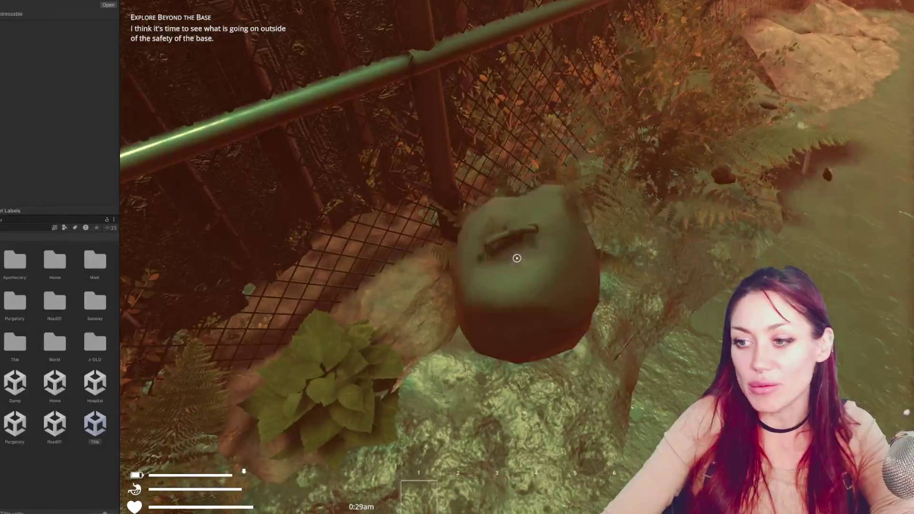
# Smash the rock, pick up the Empty Jar, and walk down the alley through the EXIT gate.
pyautogui.click(516, 258)
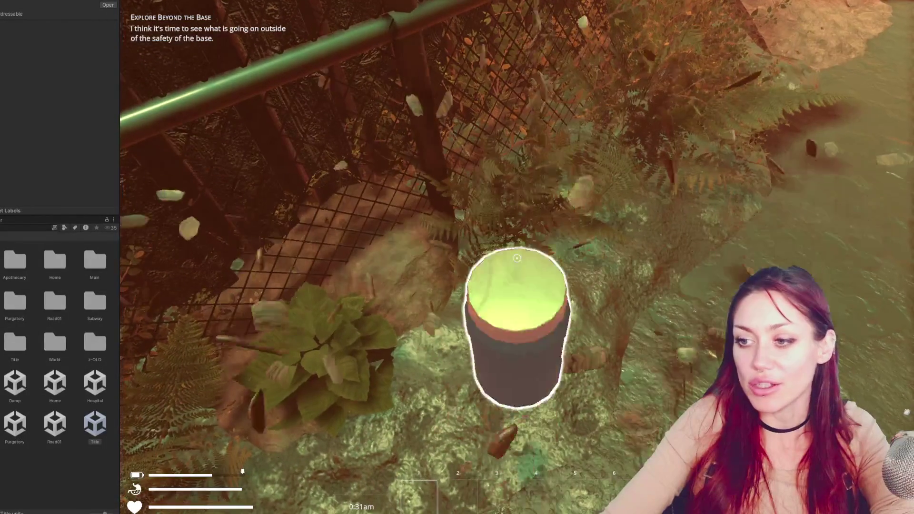
pyautogui.press('e')
pyautogui.press('w')
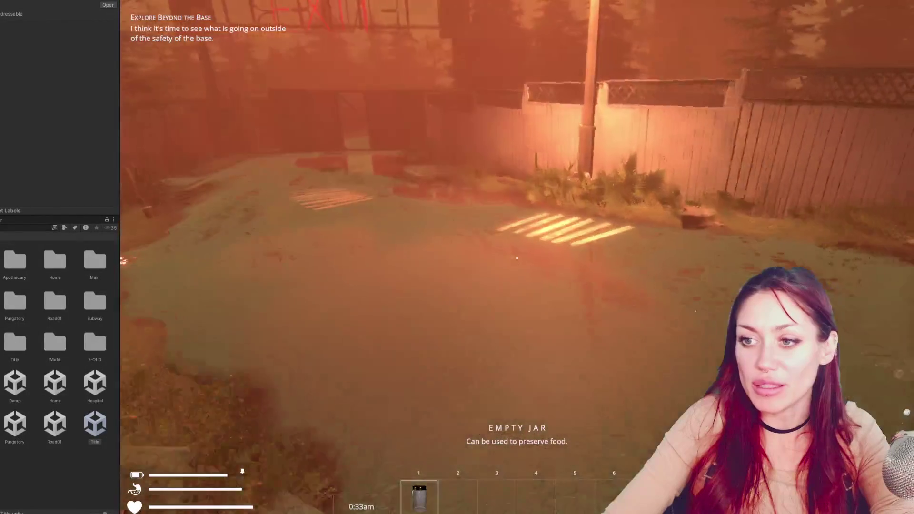
pyautogui.press('w')
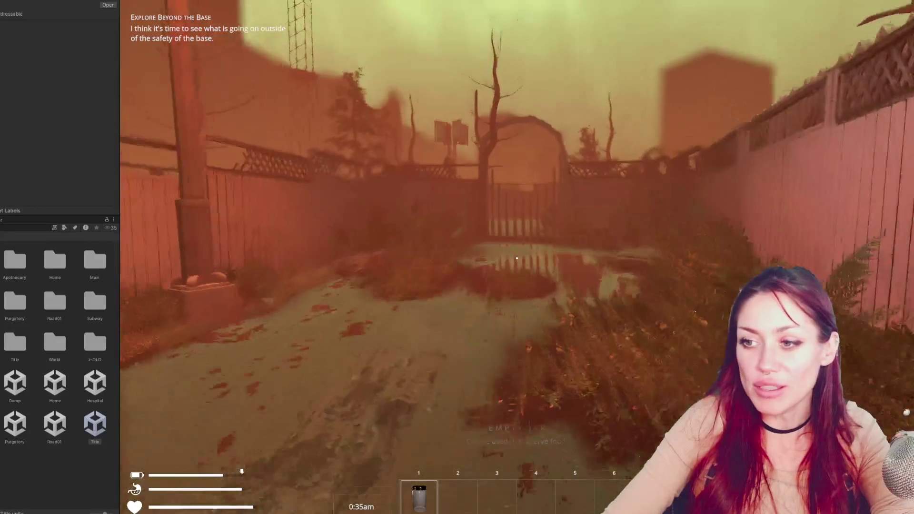
pyautogui.press('w')
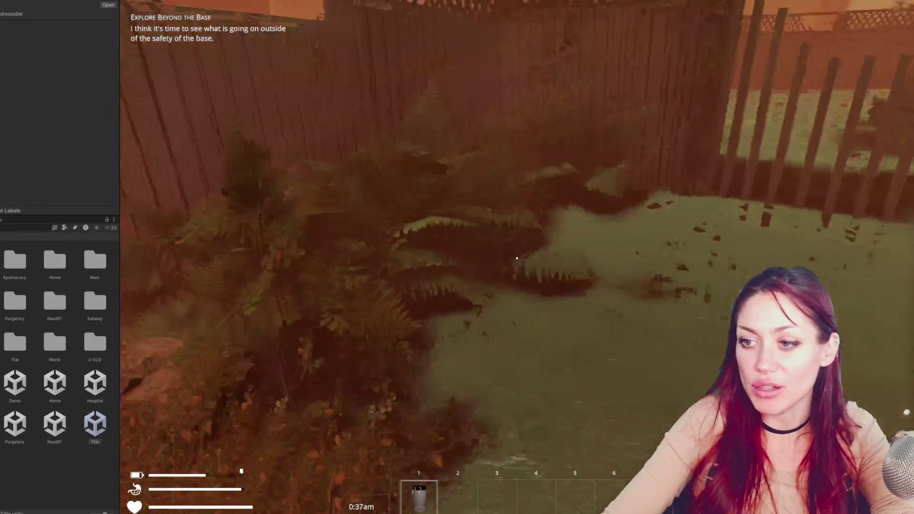
pyautogui.press('w')
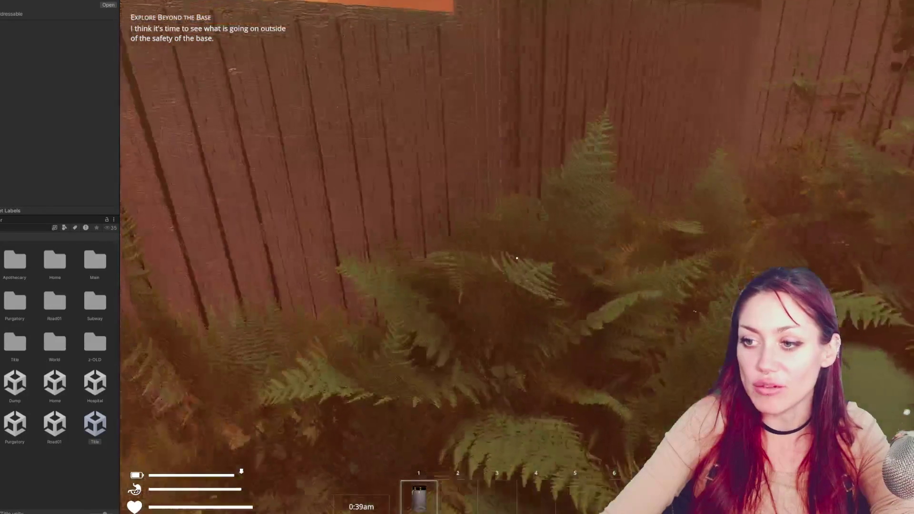
pyautogui.press('w')
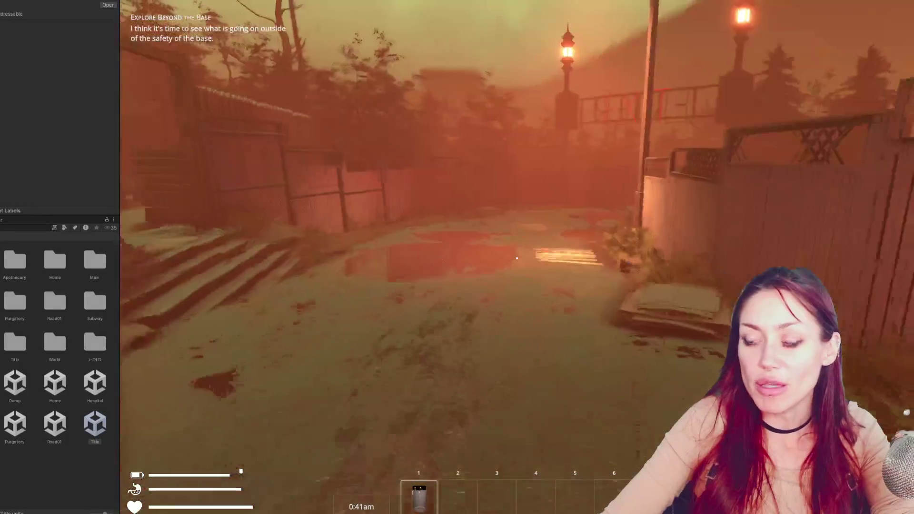
pyautogui.press('w')
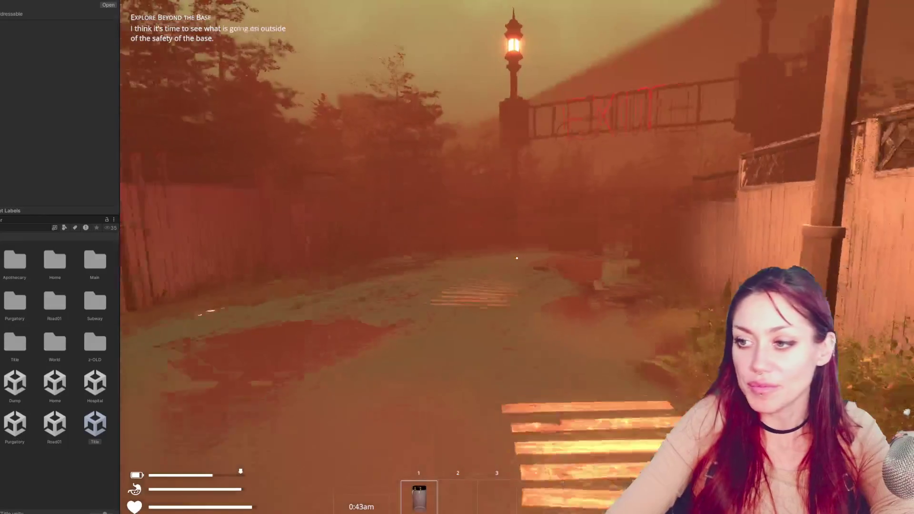
pyautogui.press('w')
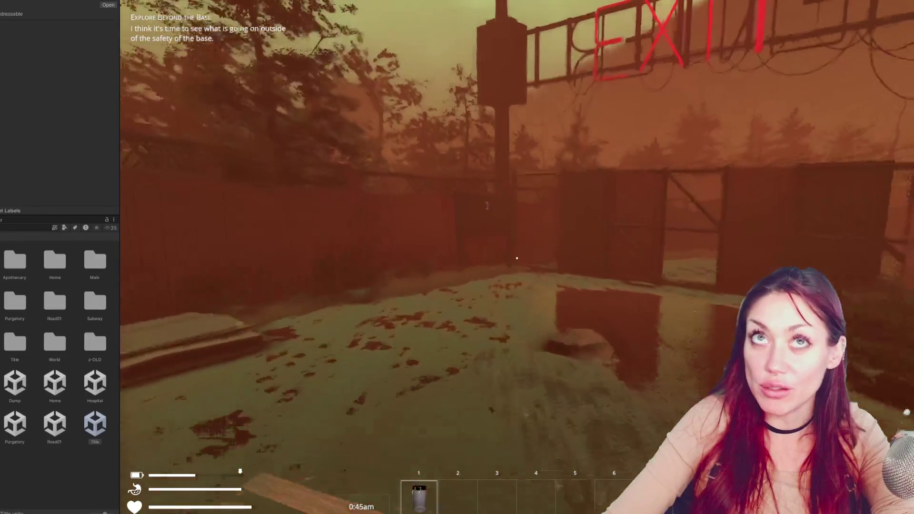
pyautogui.press('w')
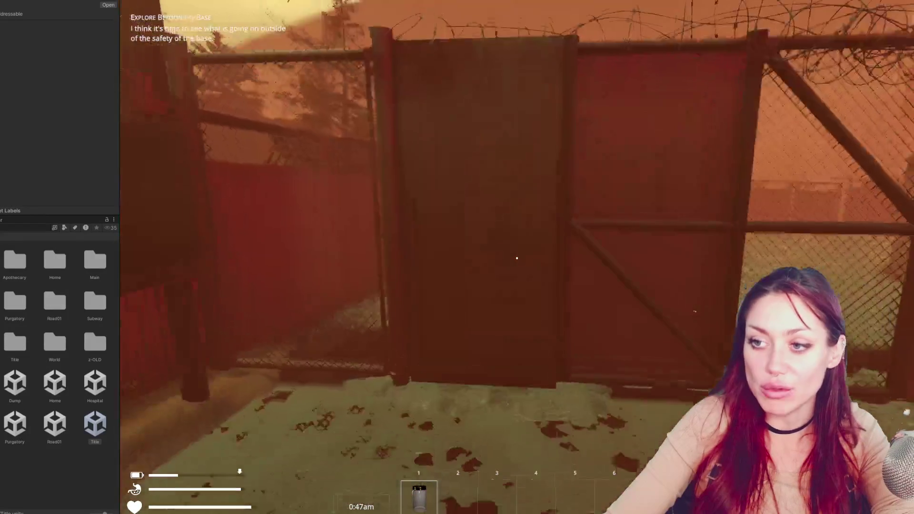
pyautogui.press('e')
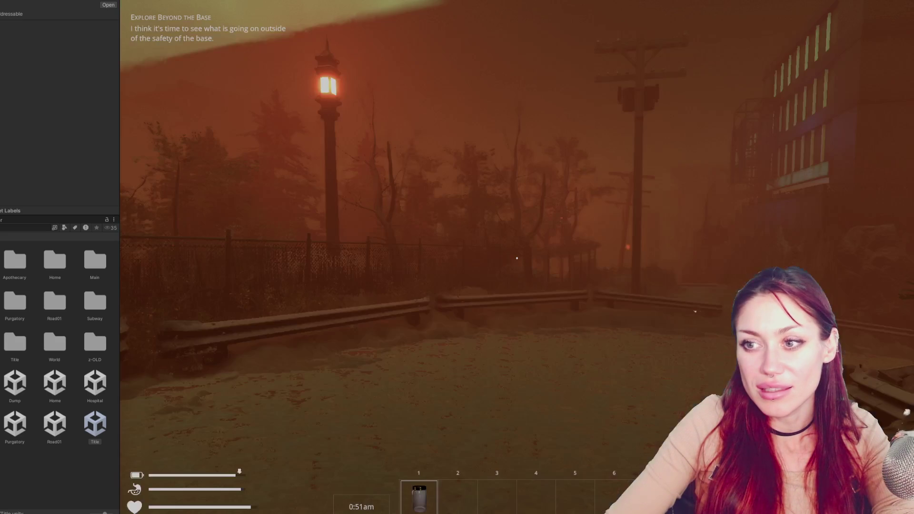
# Walk the tiled path past the guardrail toward the street lamps and open the pause menu.
pyautogui.press('w')
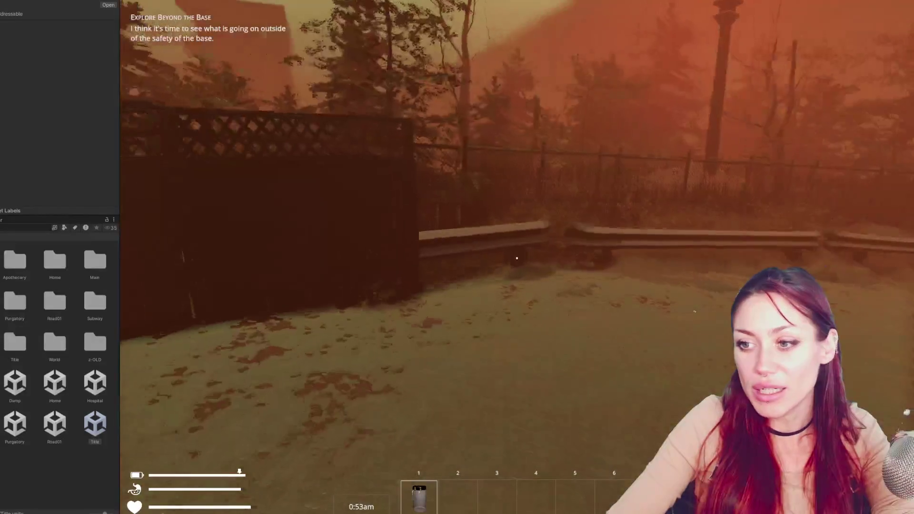
pyautogui.press('w')
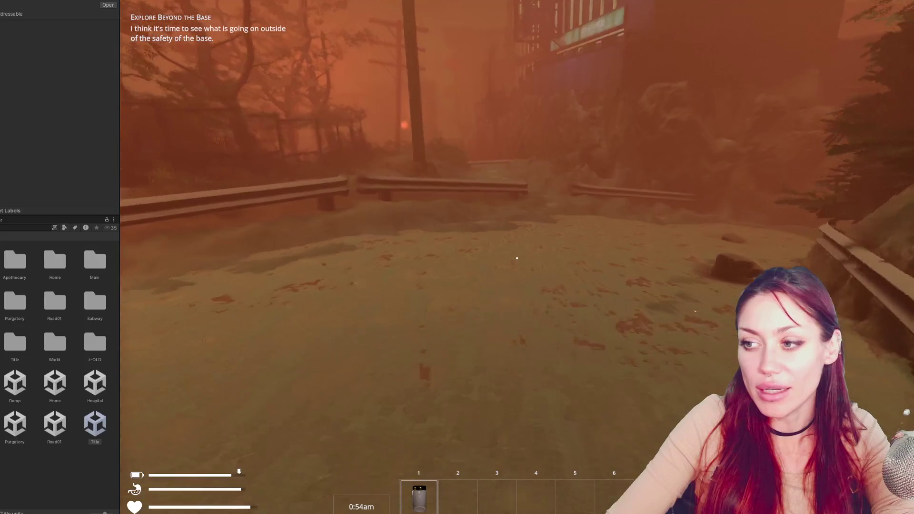
pyautogui.press('w')
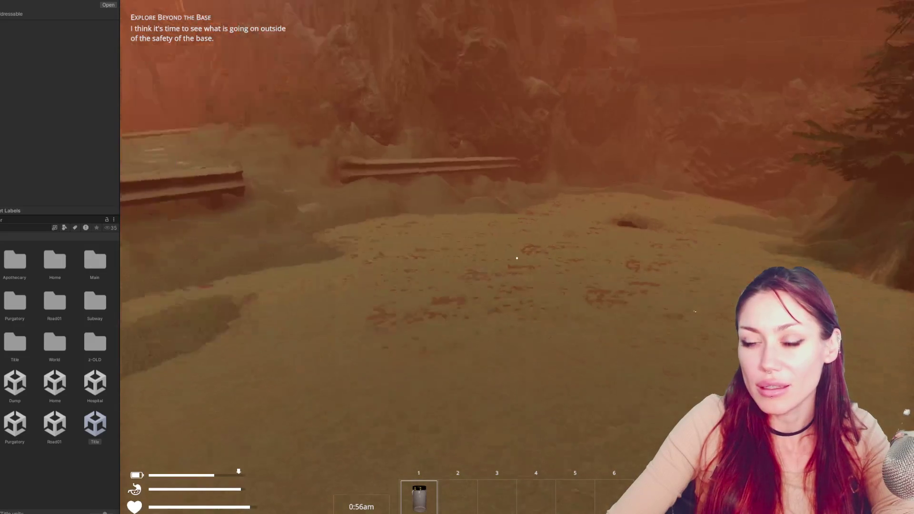
pyautogui.press('w')
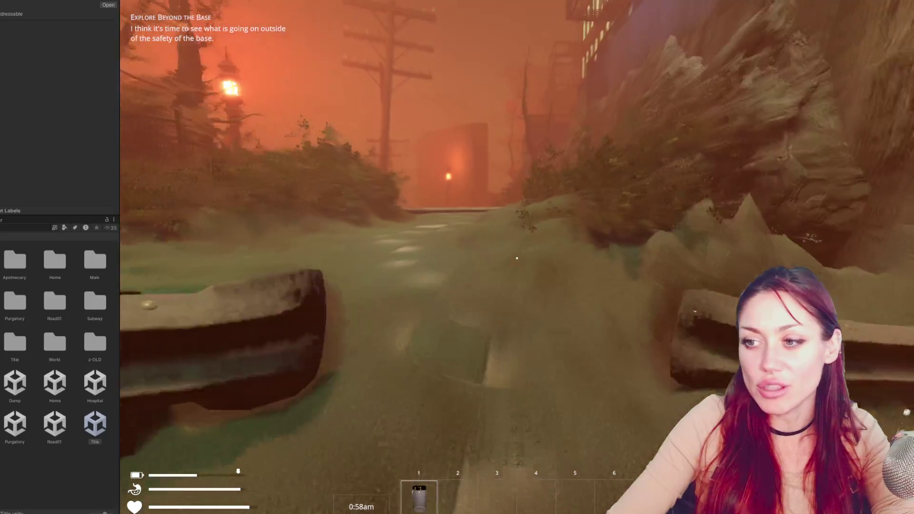
pyautogui.press('w')
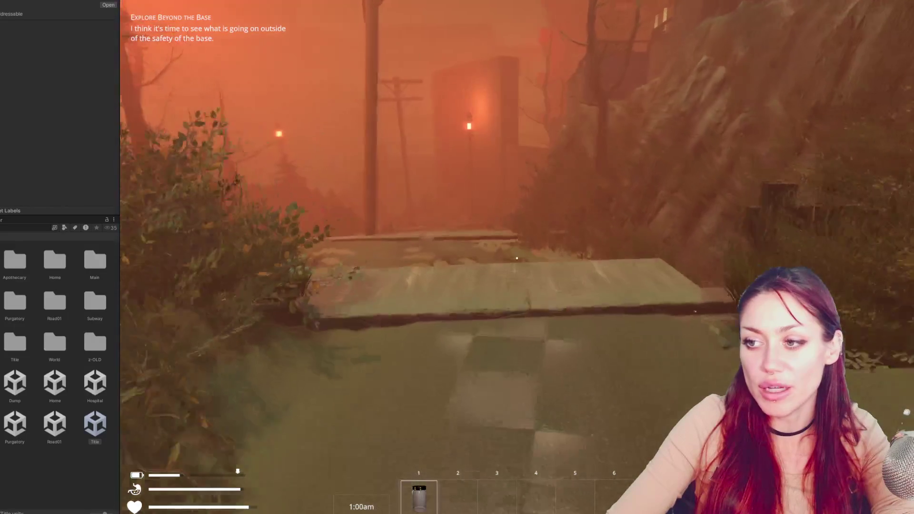
pyautogui.press('w')
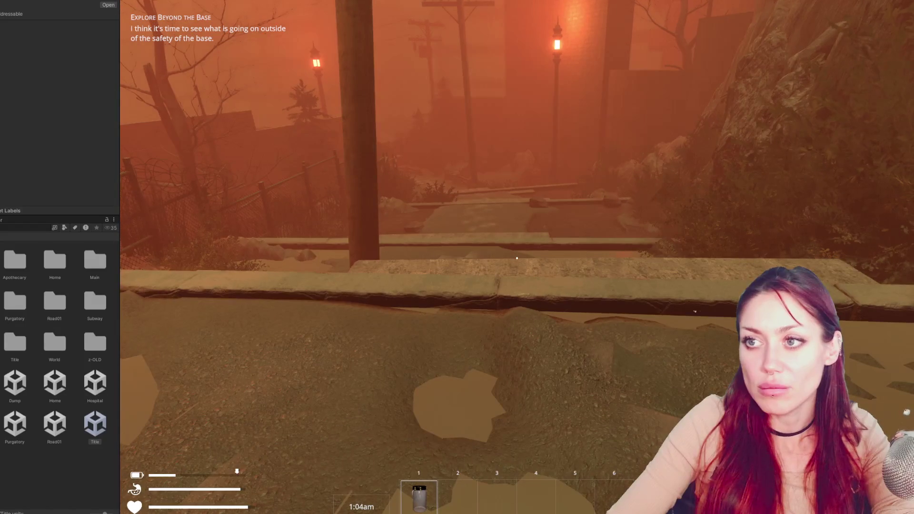
pyautogui.press('Escape')
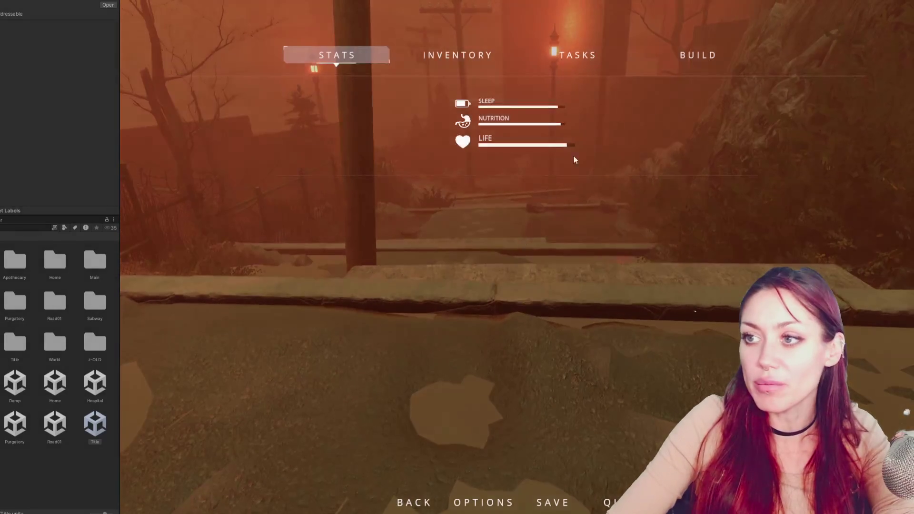
# On the Inventory page, send the Empty Jar to the backpack and drag it back to hand slot 1.
pyautogui.click(458, 58)
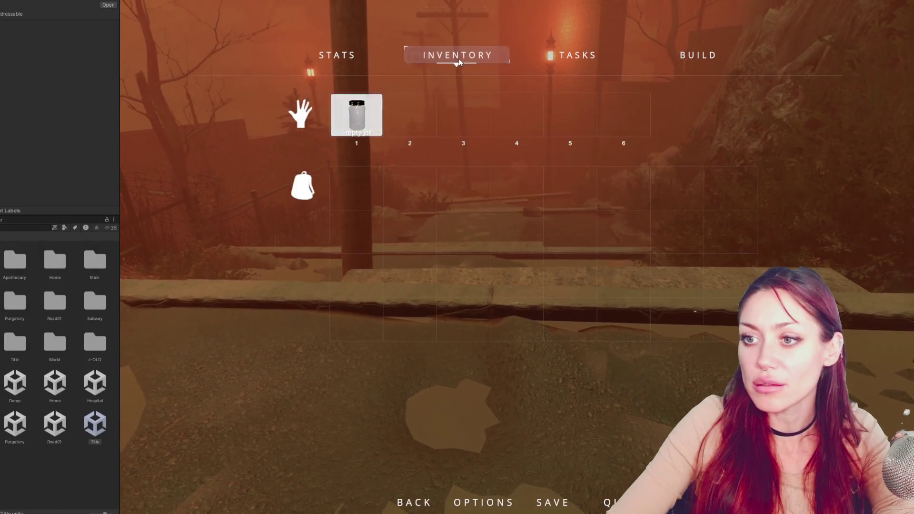
pyautogui.click(366, 125)
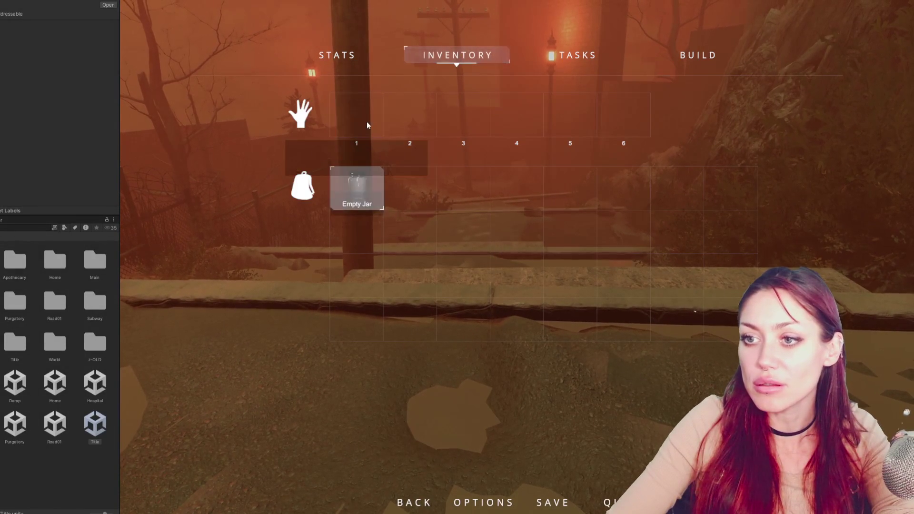
pyautogui.moveTo(353, 190); pyautogui.dragTo(367, 95)
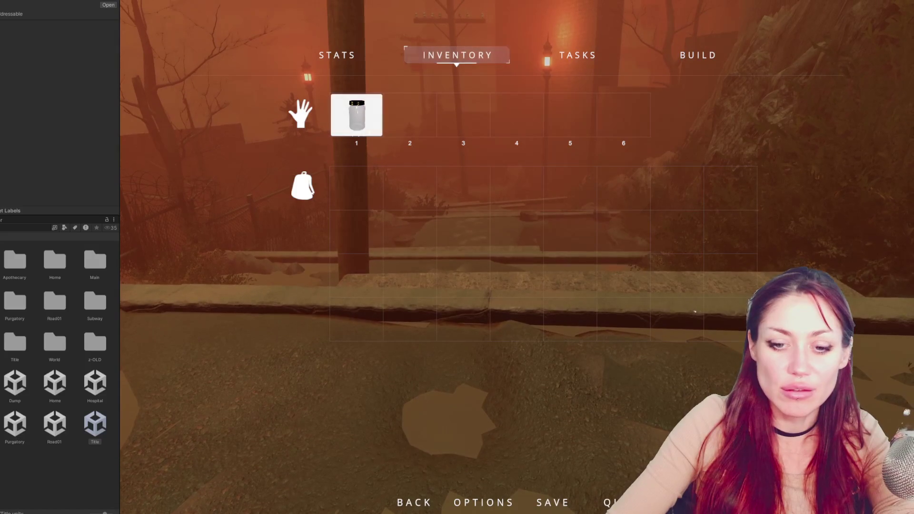
# Step through the "backpack" search matches in GameOver.cs.
pyautogui.hotkey('alt', 'Tab')
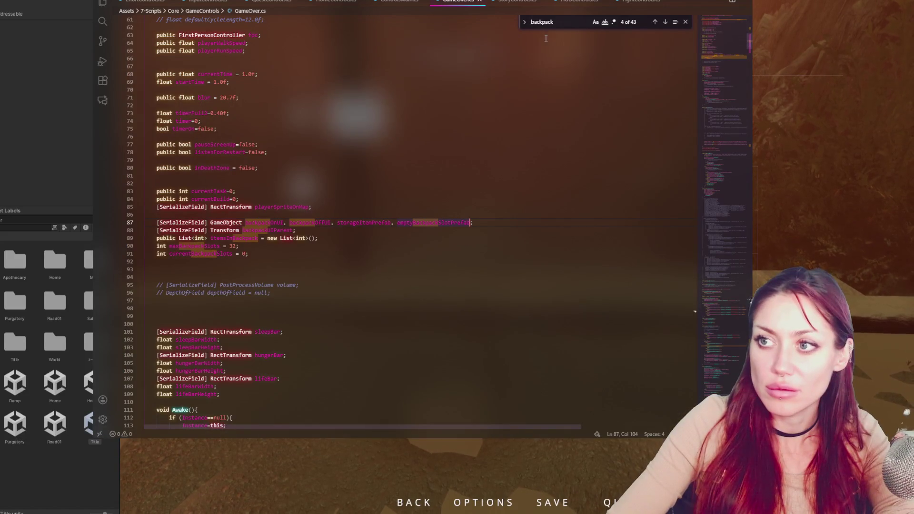
pyautogui.click(667, 23)
pyautogui.click(667, 23)
pyautogui.click(667, 23)
pyautogui.click(666, 23)
pyautogui.click(667, 23)
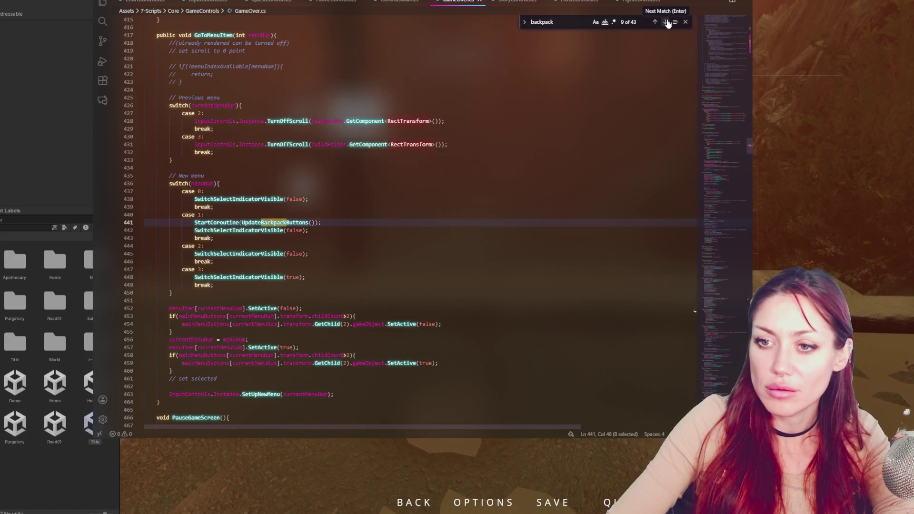
pyautogui.click(666, 23)
pyautogui.click(667, 23)
pyautogui.click(666, 23)
pyautogui.click(666, 23)
pyautogui.scroll(-15, 600, 155)
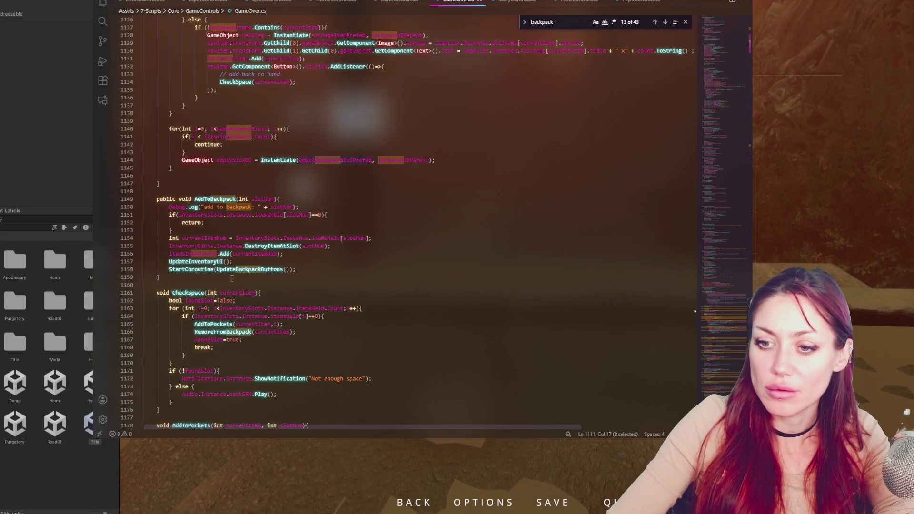
pyautogui.scroll(4, 460, 201)
# Select the maxBackpackSlots and emptyBackpackSlotPrefab names in the slot-creation code.
pyautogui.doubleClick(242, 233)
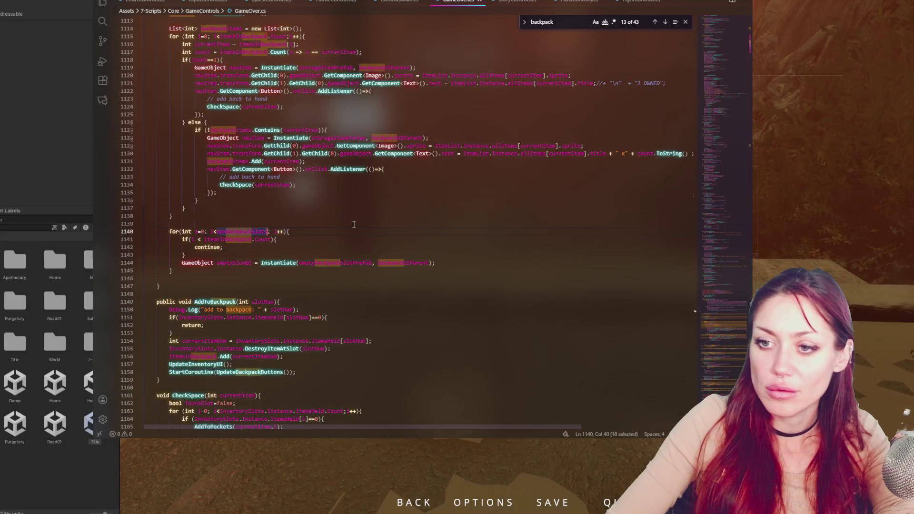
pyautogui.scroll(3, 301, 320)
pyautogui.doubleClick(331, 324)
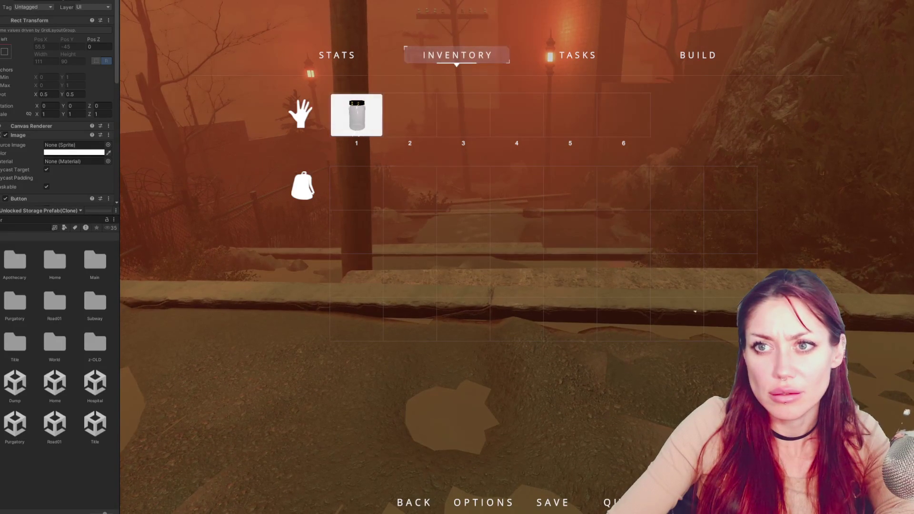
# Frame the storage grid and set the first cell's Image color to red FF0000 with alpha 255.
pyautogui.hotkey('ctrl', '1')
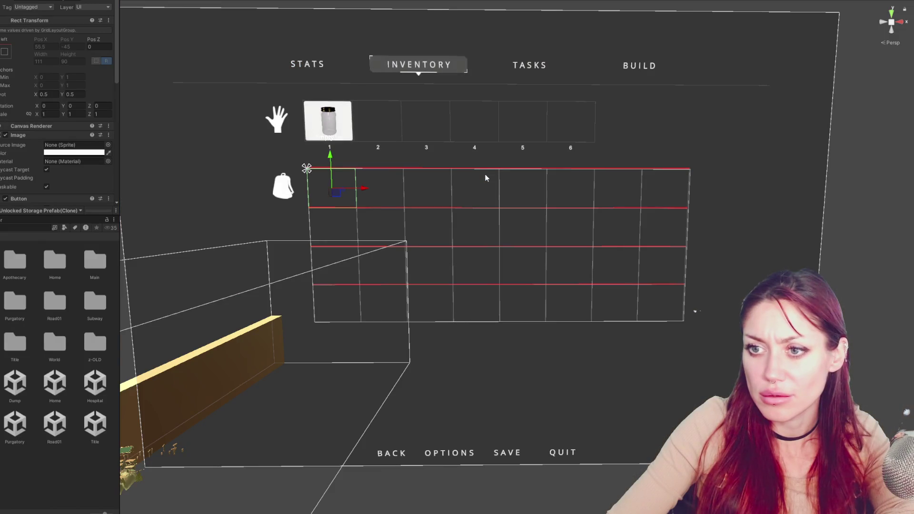
pyautogui.press('f')
pyautogui.scroll(-10, 486, 147)
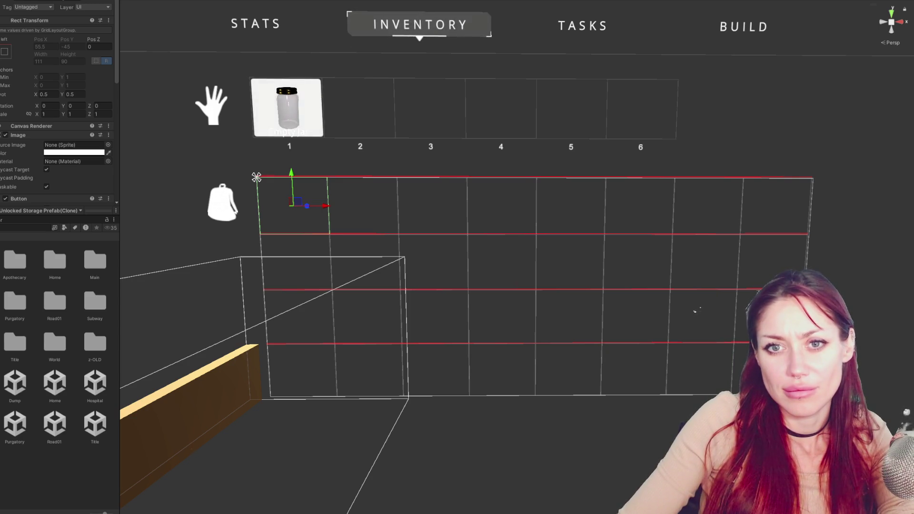
pyautogui.click(292, 216)
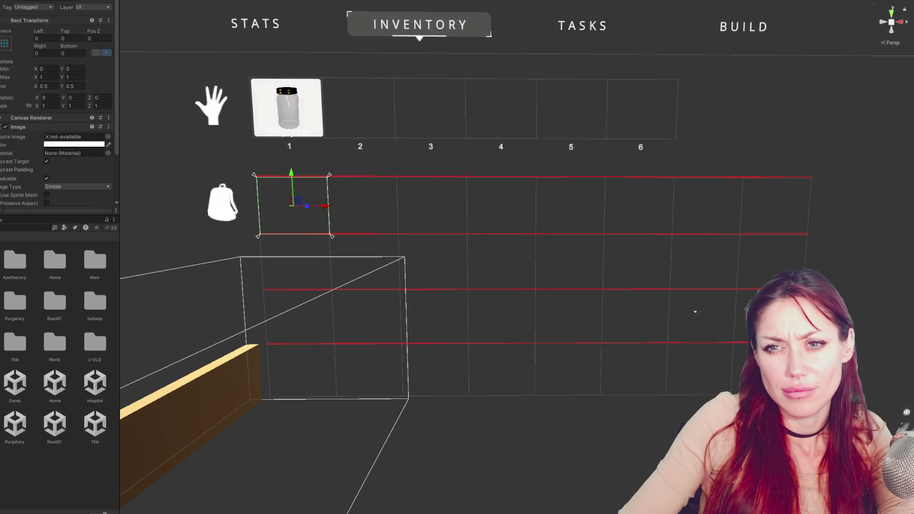
pyautogui.scroll(-3, 57, 109)
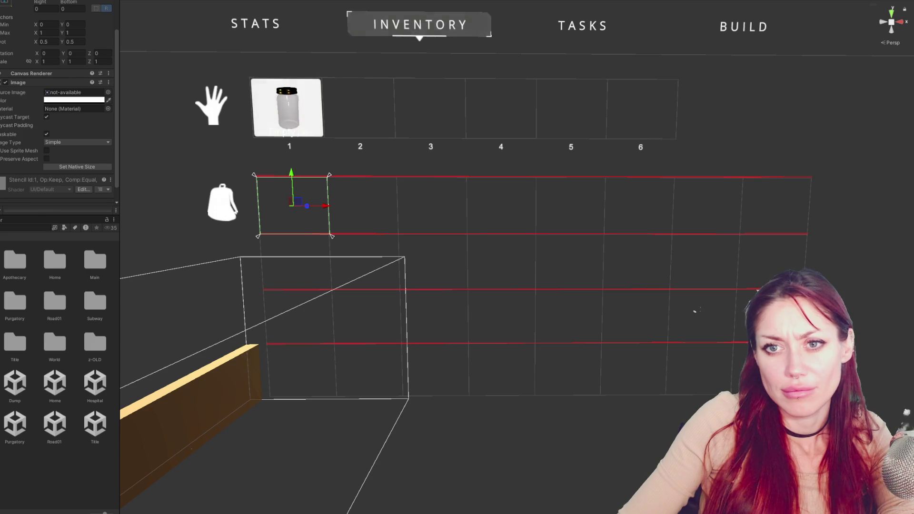
pyautogui.hotkey('ctrl', 'z')
pyautogui.click(80, 109)
pyautogui.click(93, 295)
pyautogui.moveTo(129, 268); pyautogui.dragTo(201, 263)
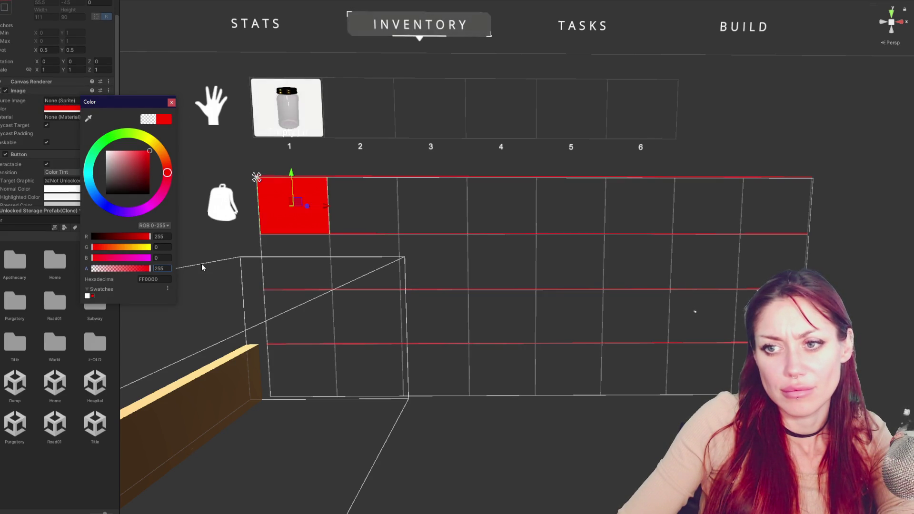
# Undo the red colour so the first storage cell is white again.
pyautogui.click(175, 103)
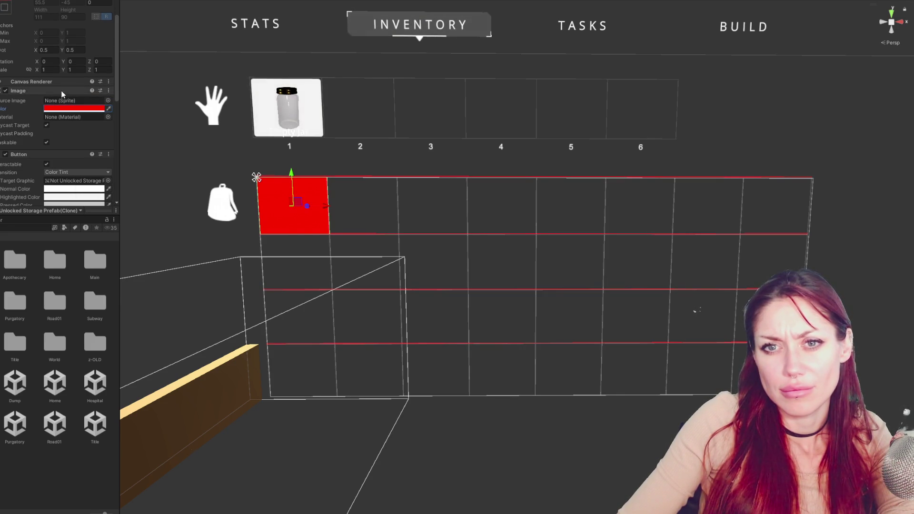
pyautogui.hotkey('ctrl', 'z')
pyautogui.click(64, 108)
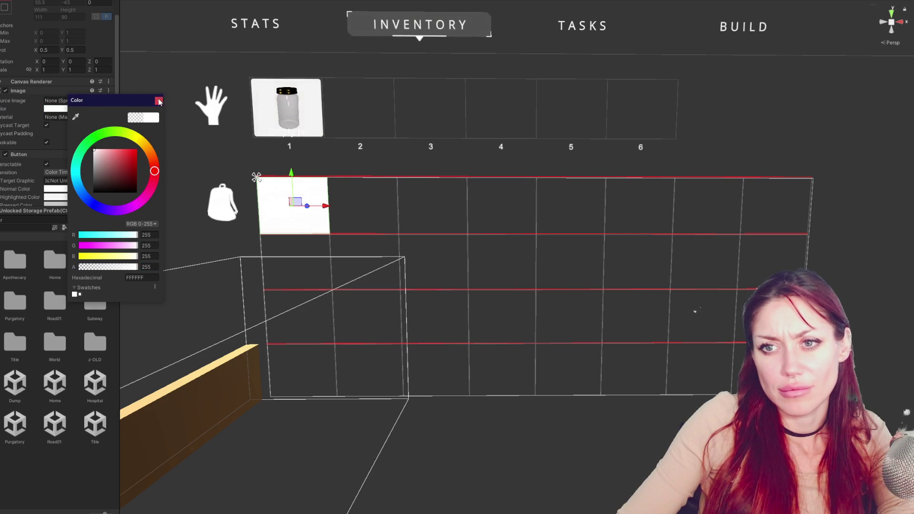
pyautogui.click(64, 108)
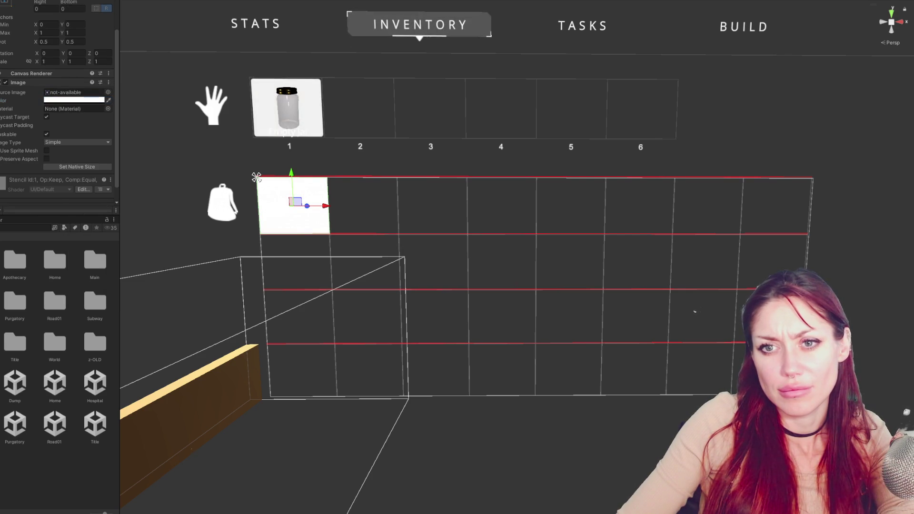
# Assign the not-available sprite to the cell's inner Image, then search the Project for storages.
pyautogui.doubleClick(80, 317)
pyautogui.moveTo(14, 374); pyautogui.dragTo(90, 53)
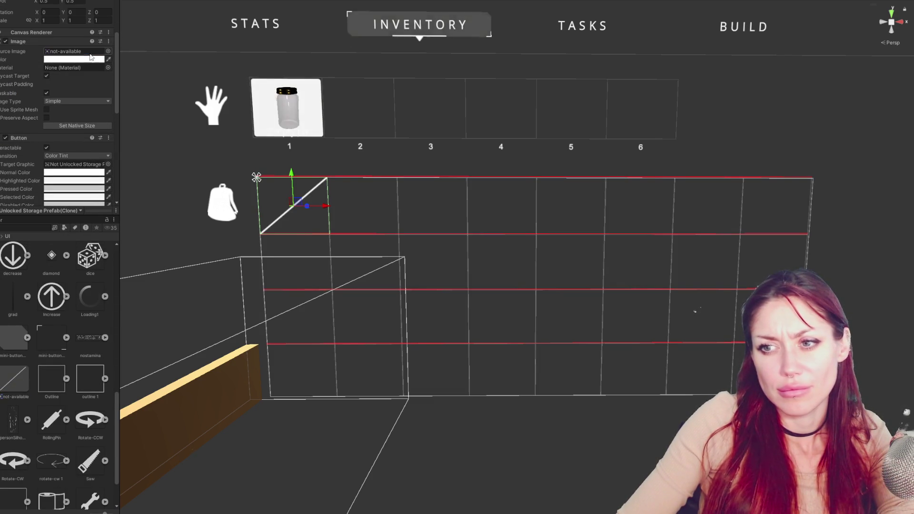
pyautogui.scroll(3, 24, 91)
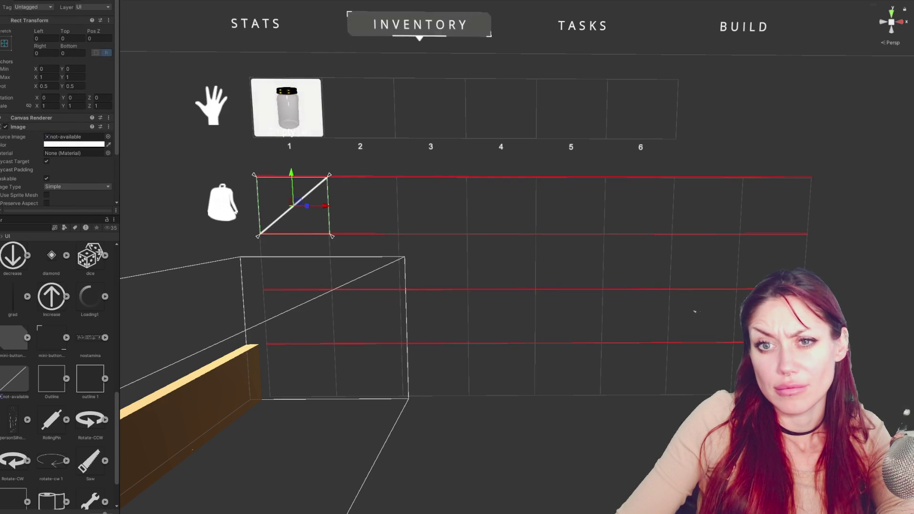
pyautogui.click(71, 144)
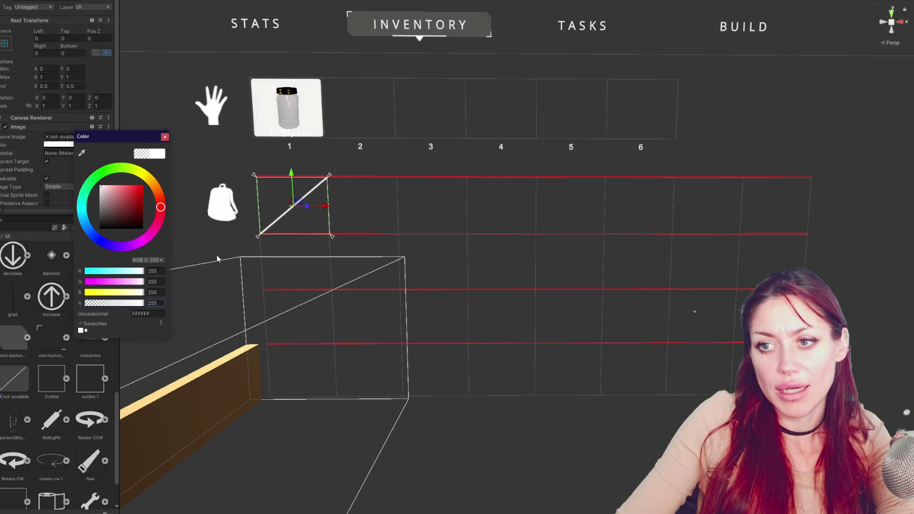
pyautogui.click(70, 341)
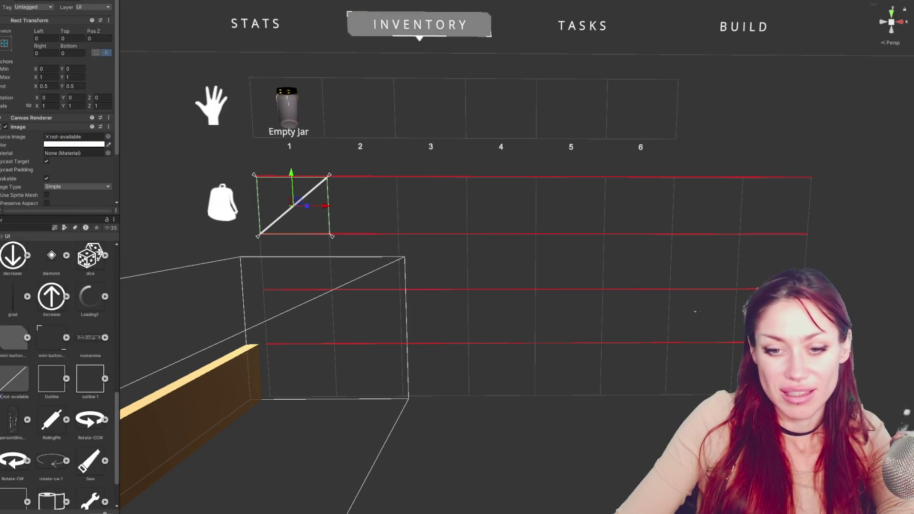
pyautogui.press('f')
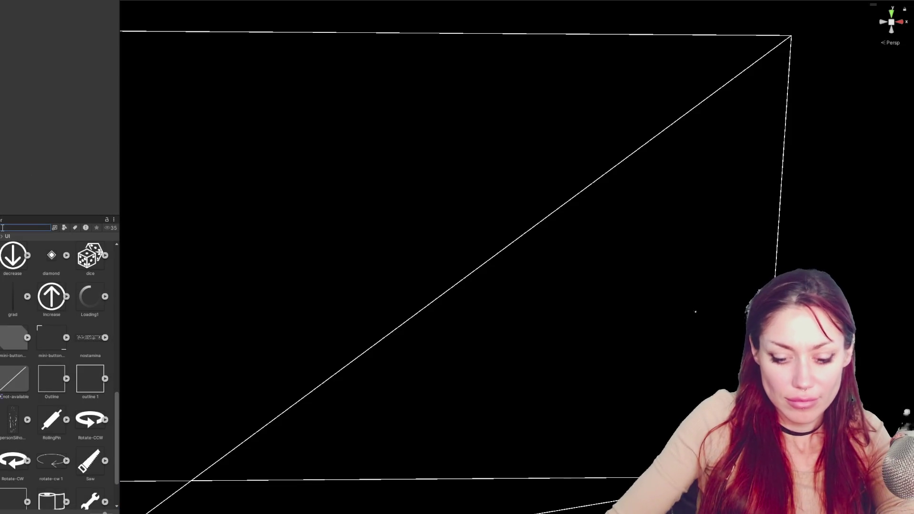
pyautogui.write('n')
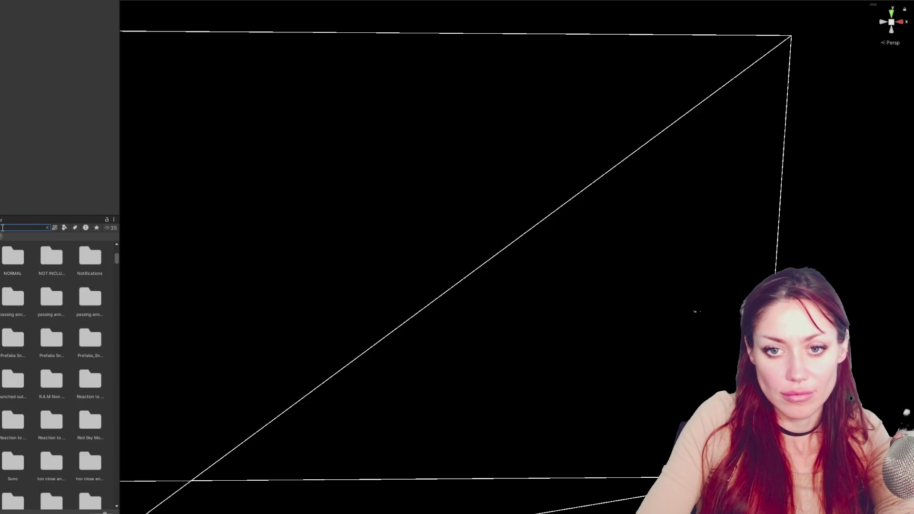
pyautogui.write('storage')
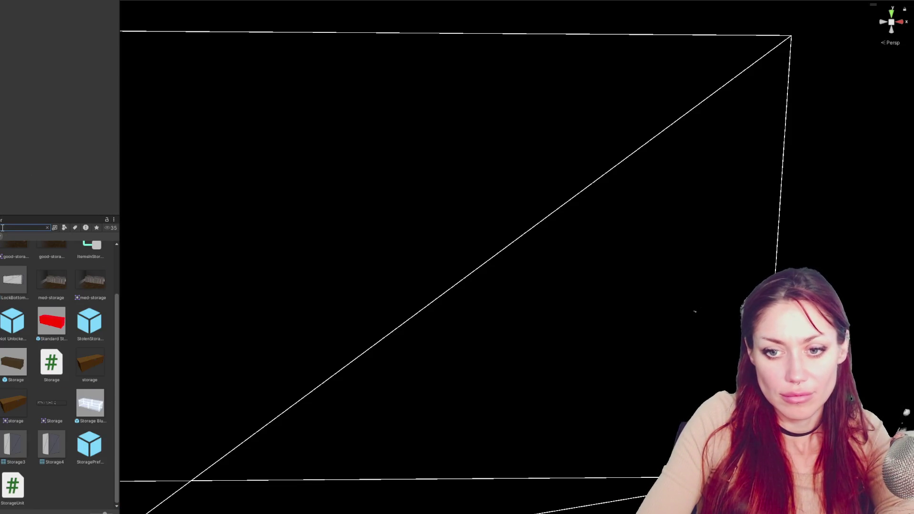
pyautogui.write('s')
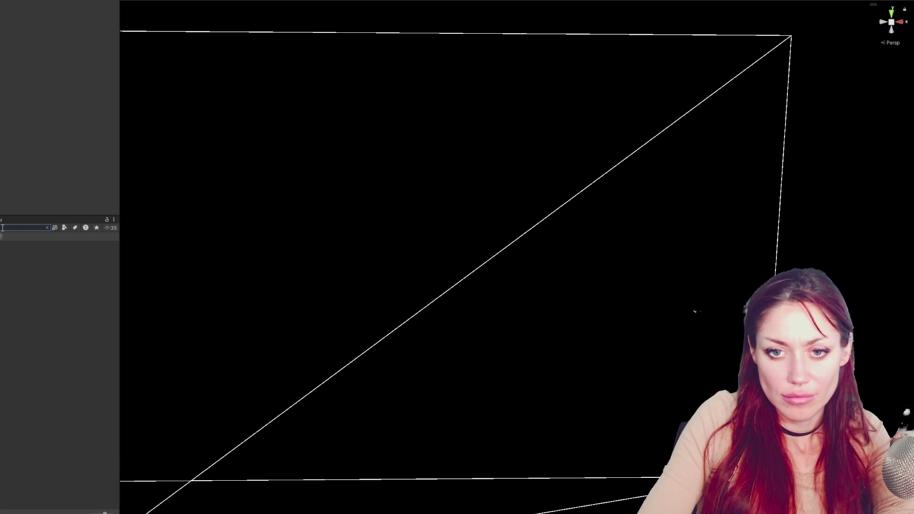
# Open the Not Unlocked Storage prefab, rename its root to Storage Slot Not Unlocked Prefab, and save.
pyautogui.scroll(-3, 9, 336)
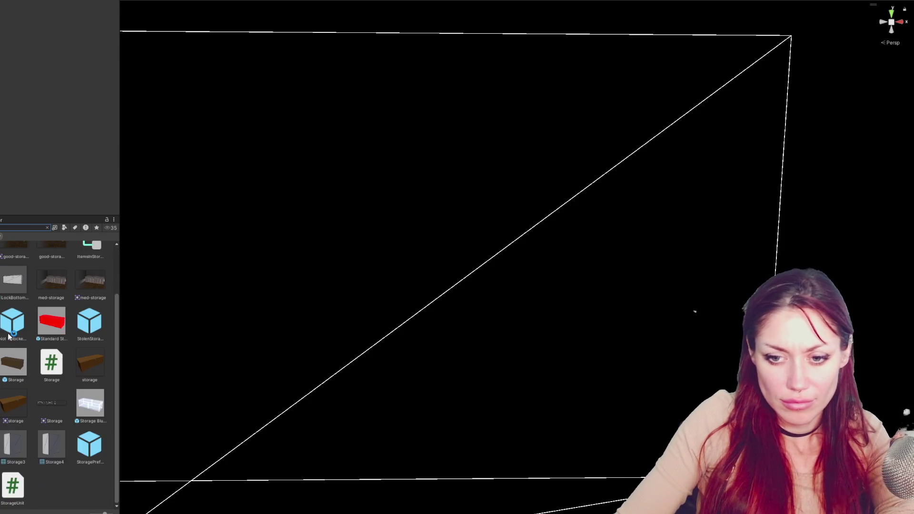
pyautogui.doubleClick(27, 338)
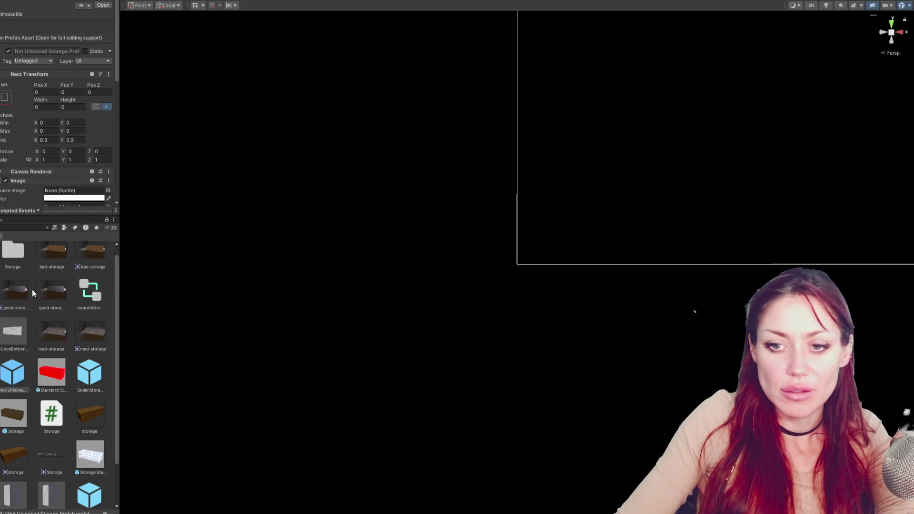
pyautogui.click(32, 289)
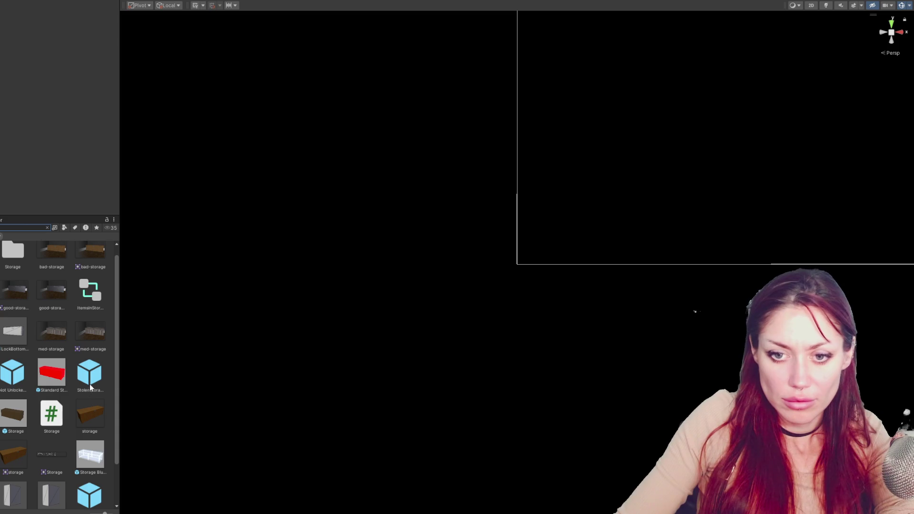
pyautogui.click(17, 376)
pyautogui.doubleClick(14, 372)
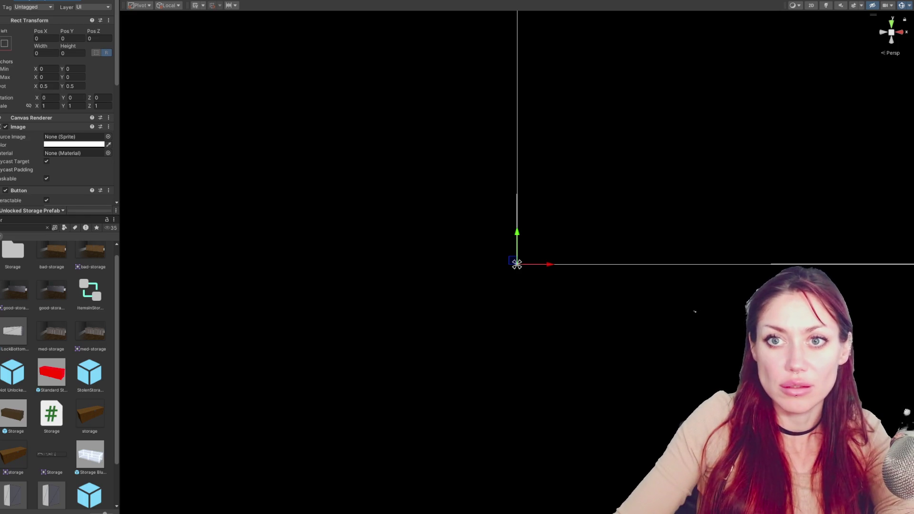
pyautogui.press('Return')
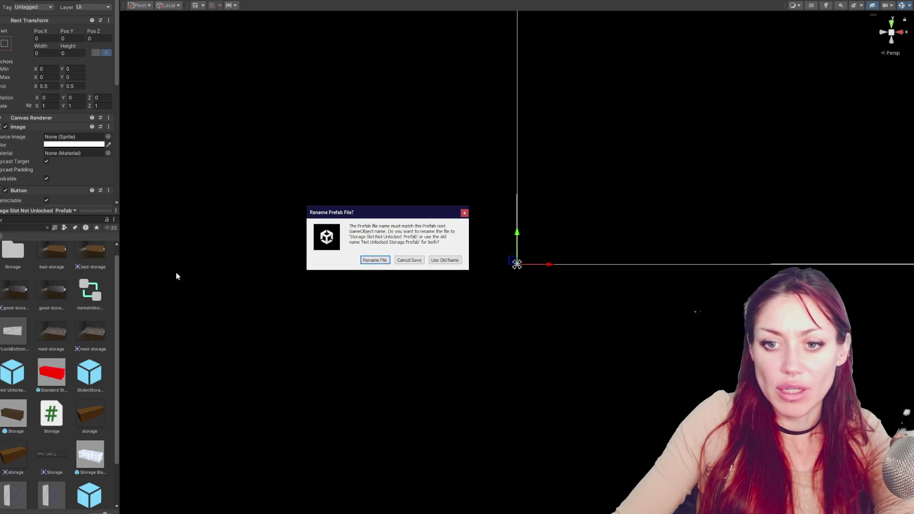
# Rename the prefab file to match its root and open the Storage Slot prefab.
pyautogui.click(375, 259)
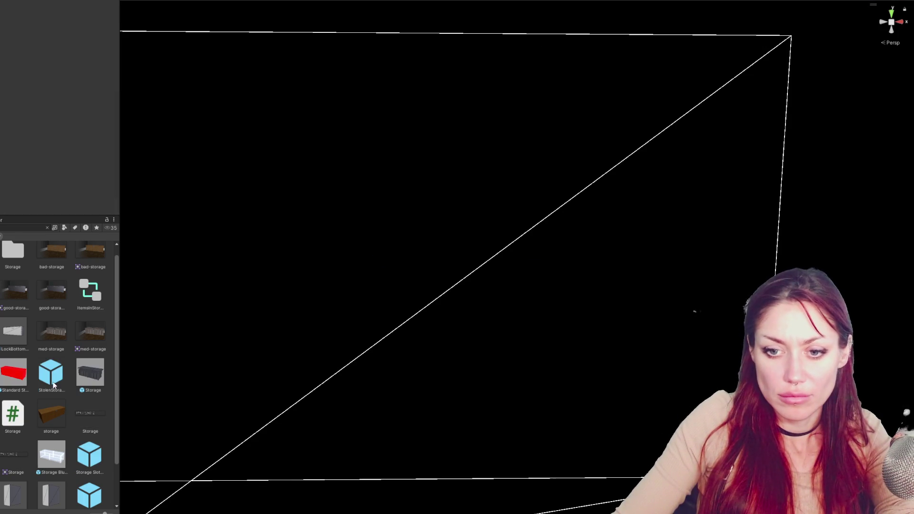
pyautogui.click(95, 460)
pyautogui.scroll(-5, 63, 85)
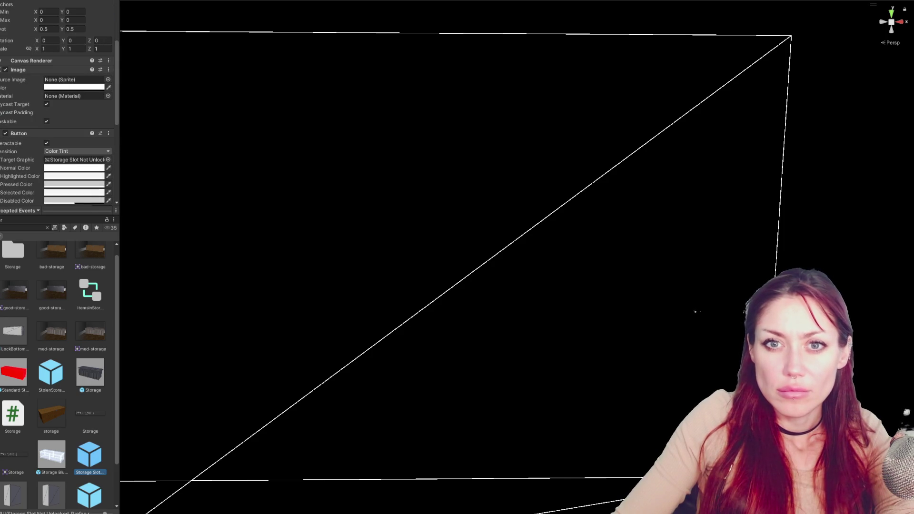
pyautogui.doubleClick(86, 465)
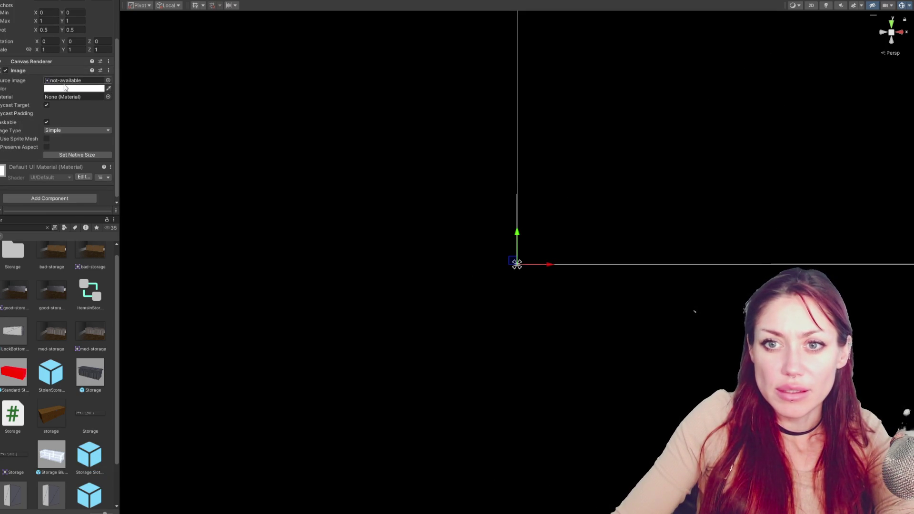
# Assign the not-available sprite to the Storage Slot prefab's Image Source Image.
pyautogui.click(68, 89)
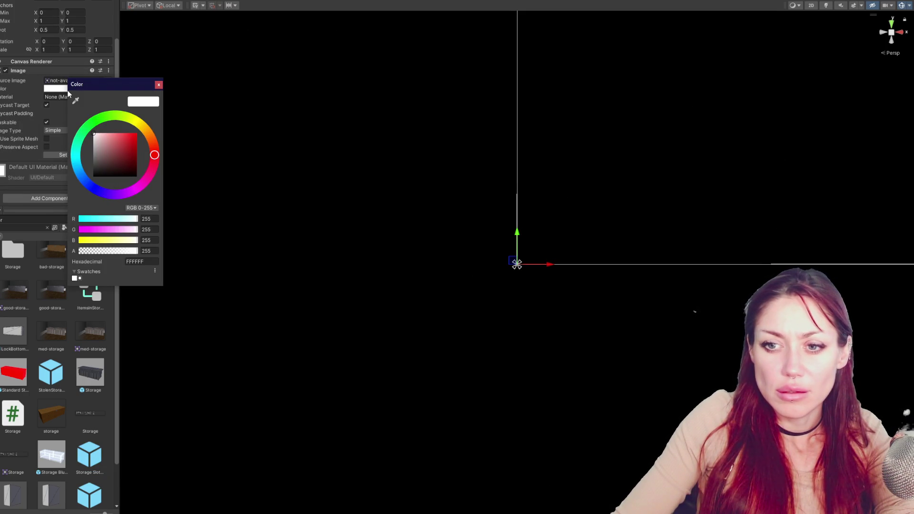
pyautogui.click(158, 85)
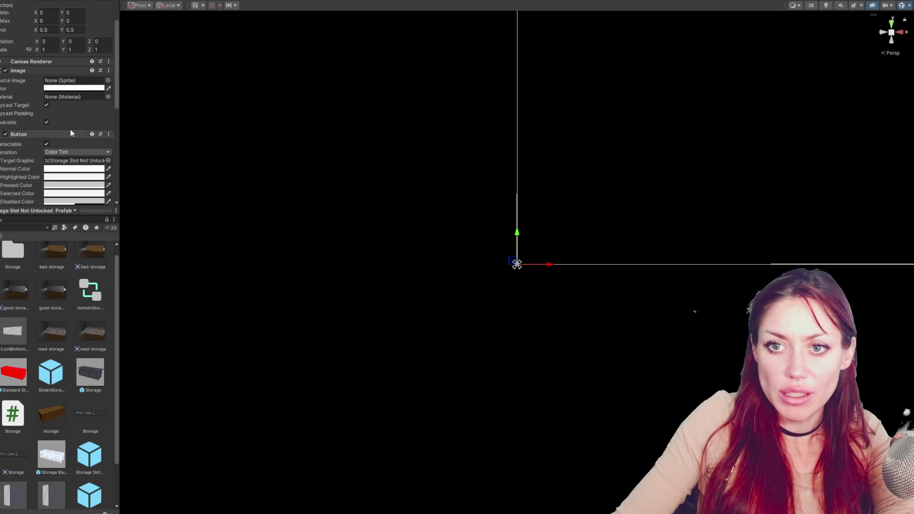
pyautogui.click(76, 81)
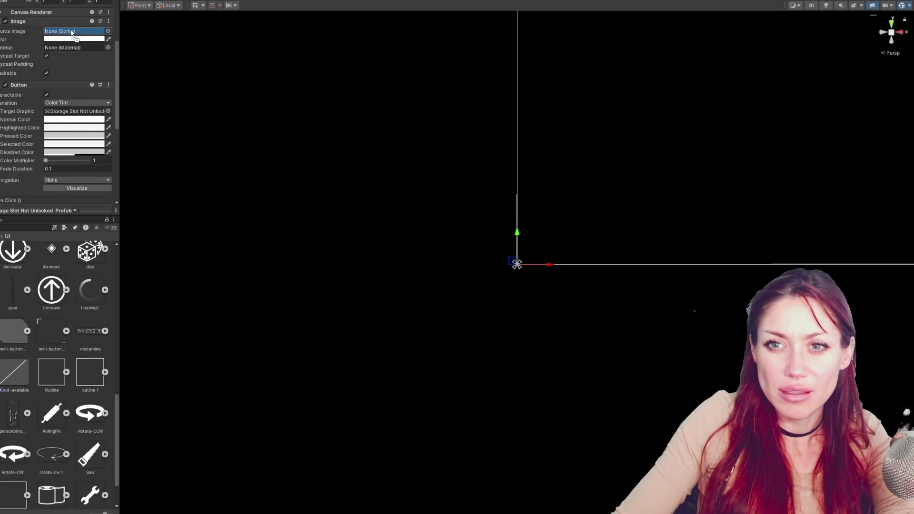
pyautogui.moveTo(14, 374); pyautogui.dragTo(73, 80)
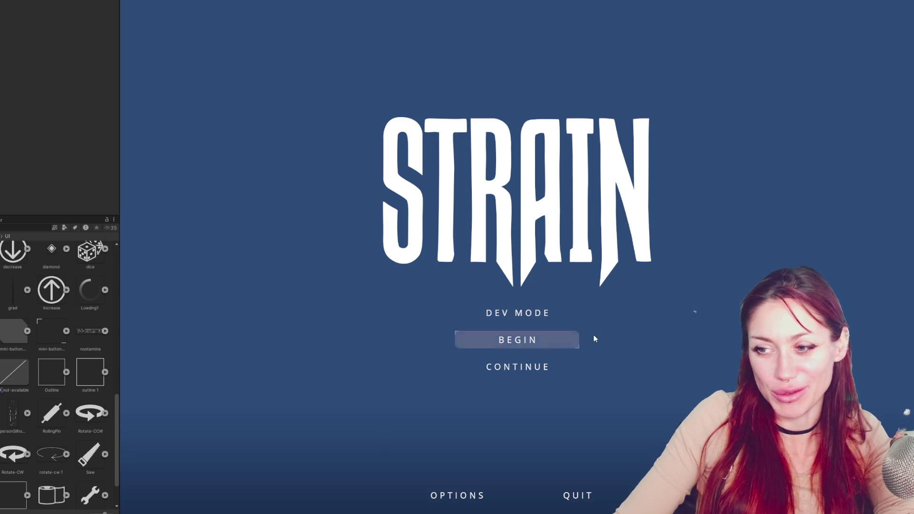
# Start a new game and briefly check the pause menu.
pyautogui.click(515, 338)
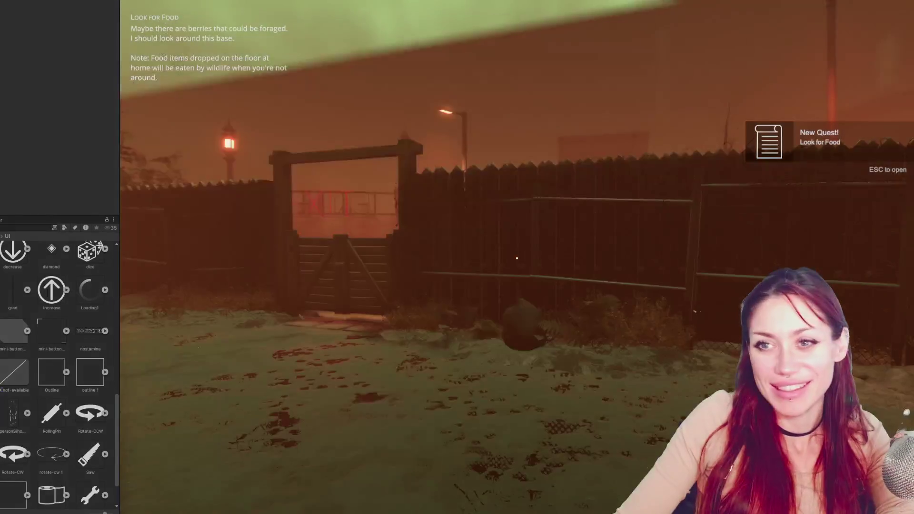
pyautogui.press('Escape')
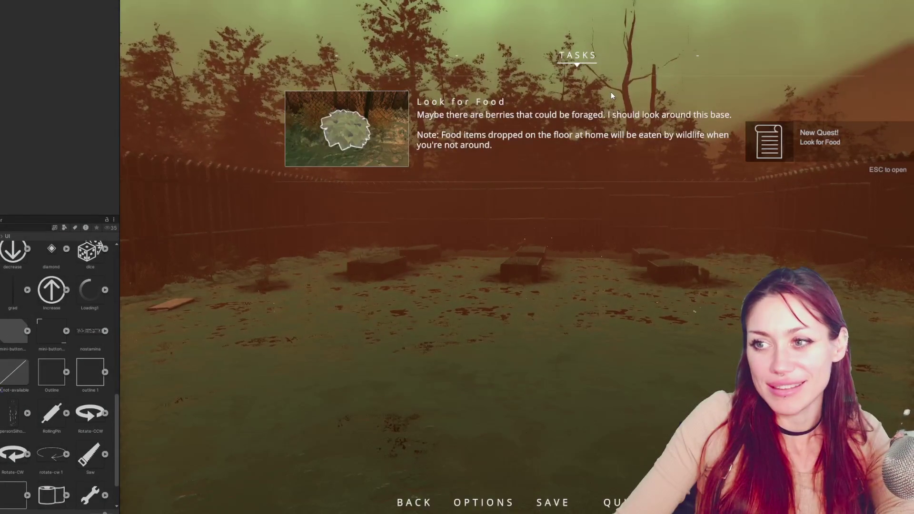
pyautogui.press('Escape')
# Forage the berry plant, build and place a Newspaper Bed, then view the pause menu's inventory.
pyautogui.press('w')
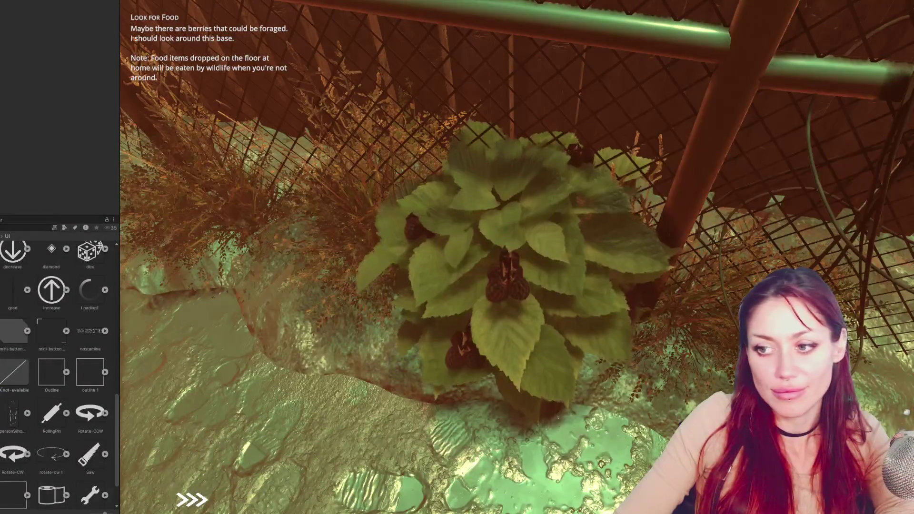
pyautogui.press('e')
pyautogui.press('e')
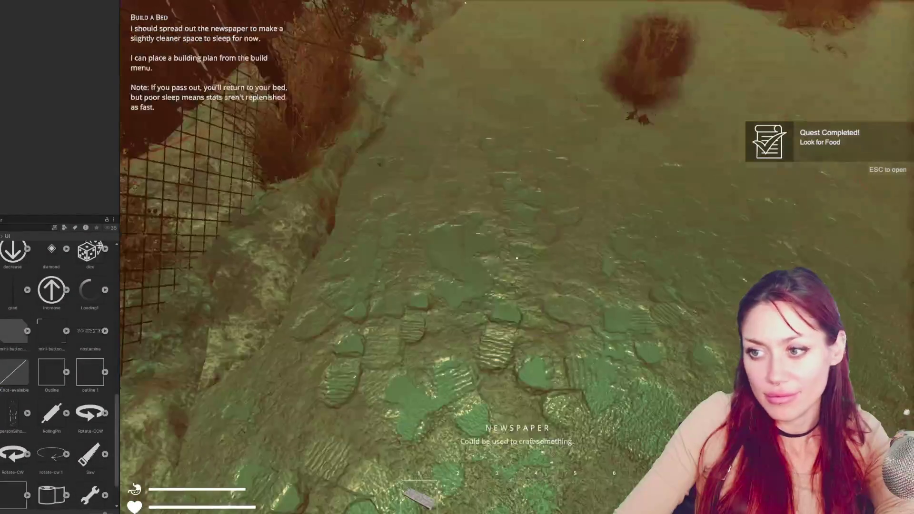
pyautogui.press('b')
pyautogui.click(611, 208)
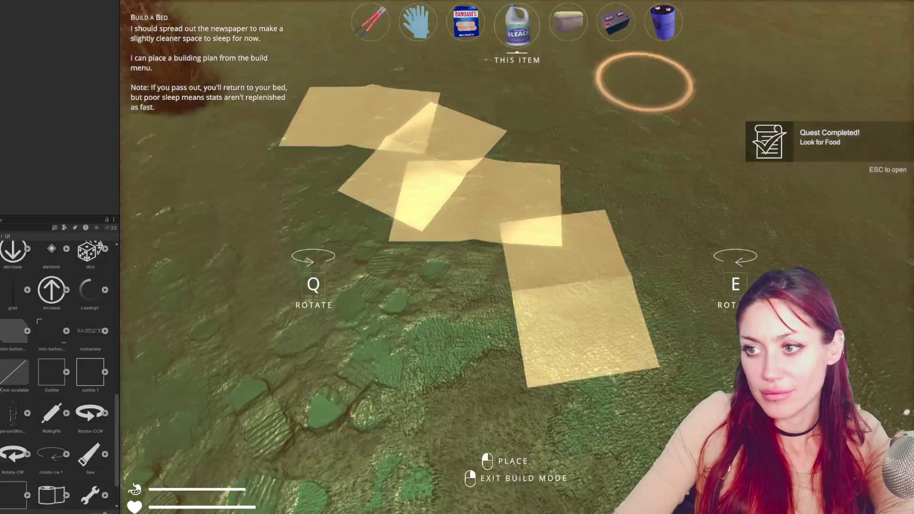
pyautogui.click(516, 258)
pyautogui.press('Escape')
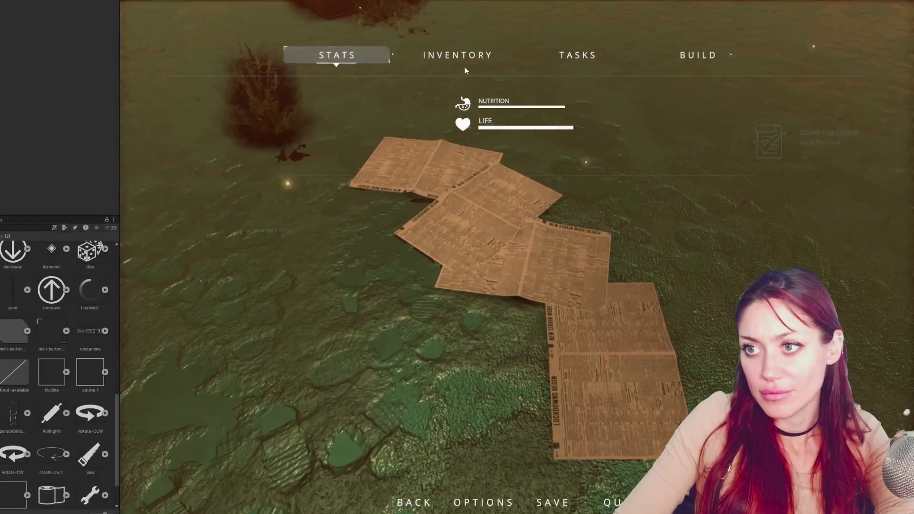
pyautogui.click(466, 56)
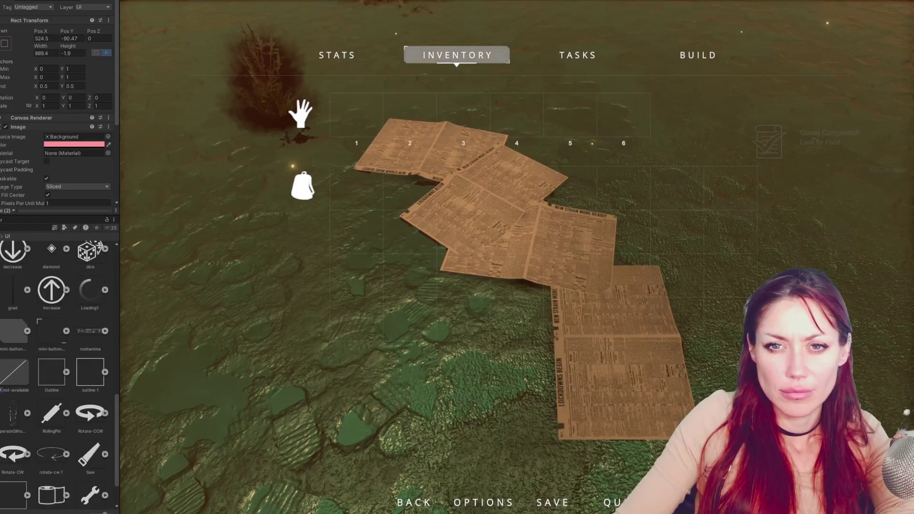
# Inspect the backpack, PackItemsOverGrid and Image Slot Not Unlocked colours, then stop the playtest.
pyautogui.press('Down')
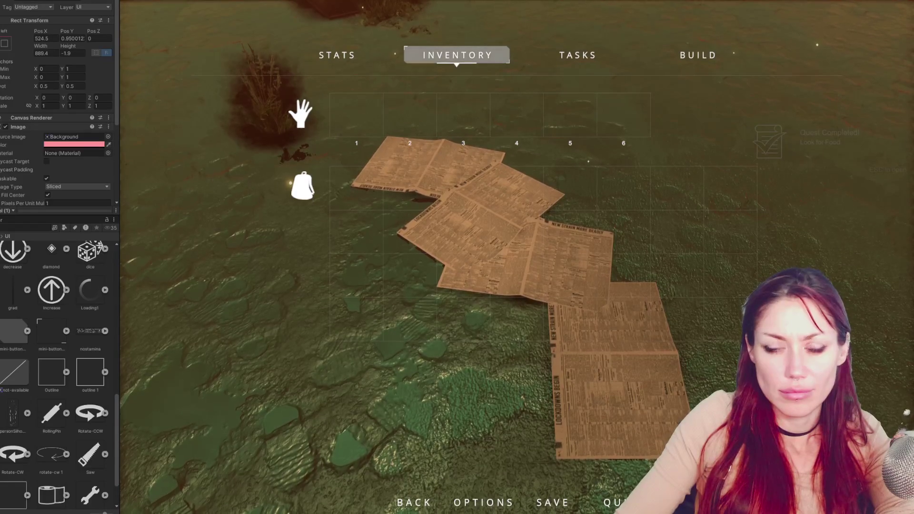
pyautogui.press('Down')
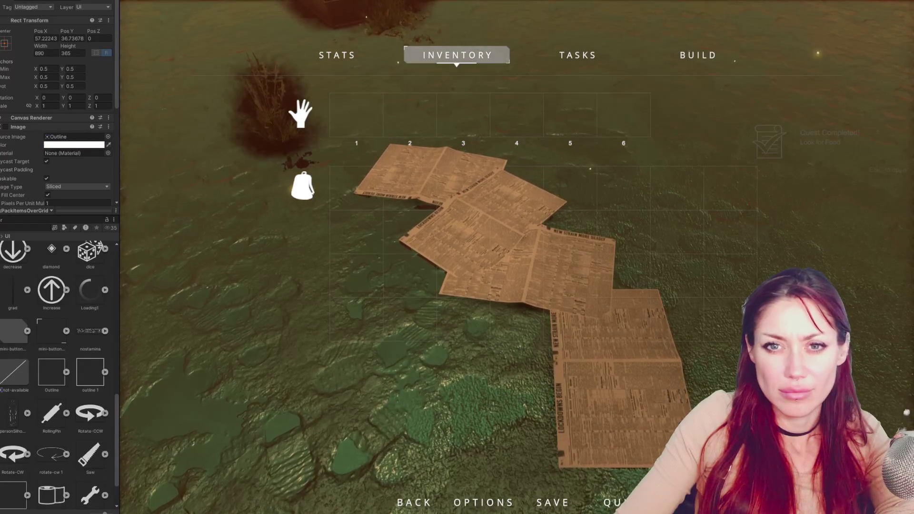
pyautogui.press('Down')
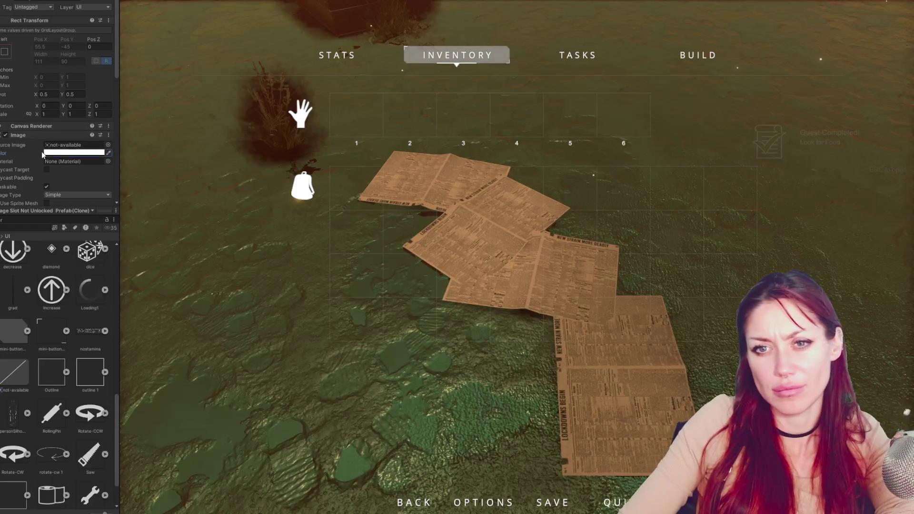
pyautogui.click(73, 153)
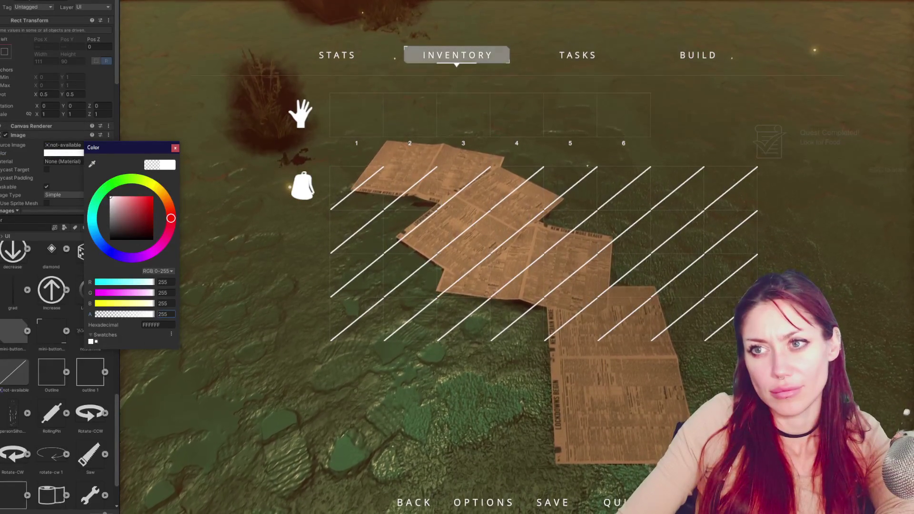
pyautogui.click(249, 282)
pyautogui.hotkey('ctrl', 'p')
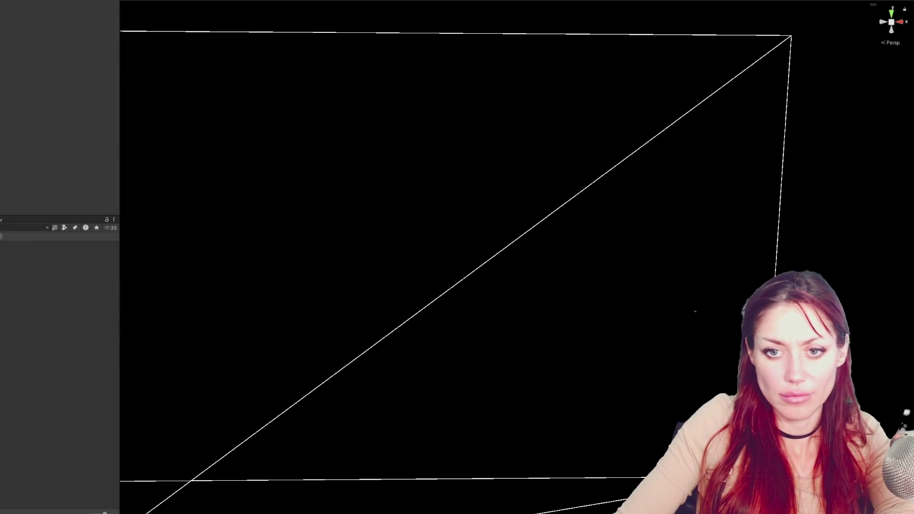
# Frame the locked slot prefab and set its Image colour alpha to 213.
pyautogui.scroll(-2, 57, 119)
pyautogui.press('f')
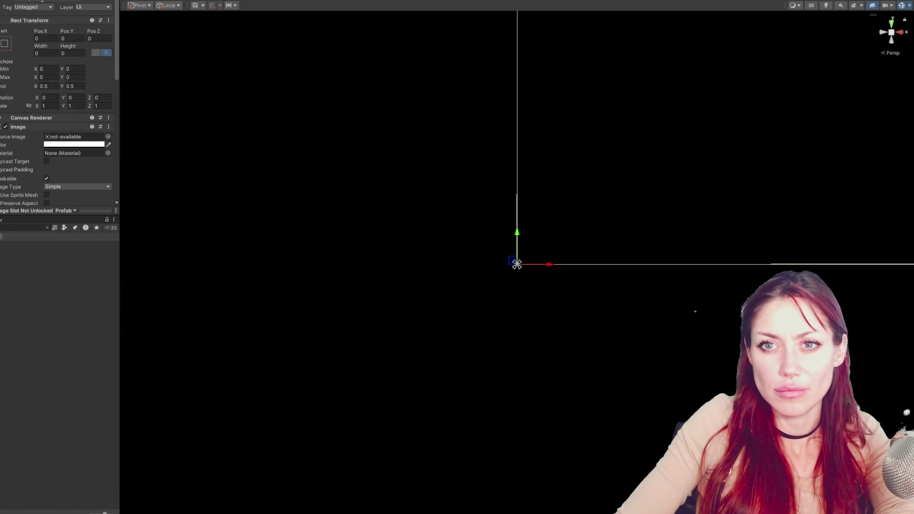
pyautogui.click(74, 144)
pyautogui.click(157, 304)
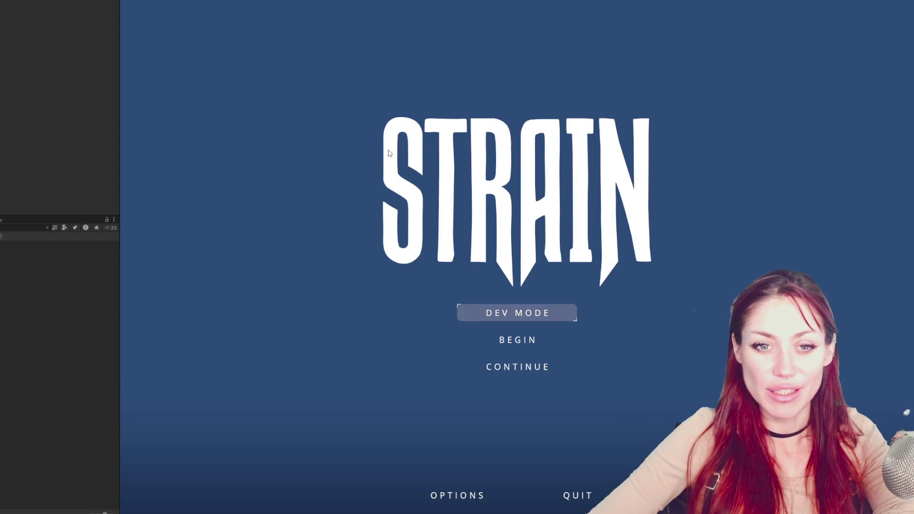
# Choose DEV MODE on the STRAIN title menu and load into the base yard.
pyautogui.click(504, 314)
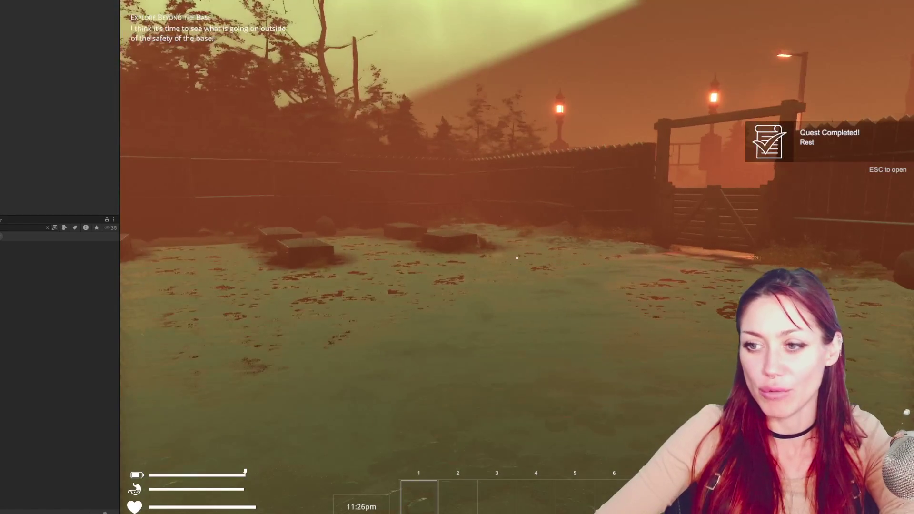
# View the hatched locked slots on the pause menu's INVENTORY tab, then close the menu.
pyautogui.press('Escape')
pyautogui.click(496, 60)
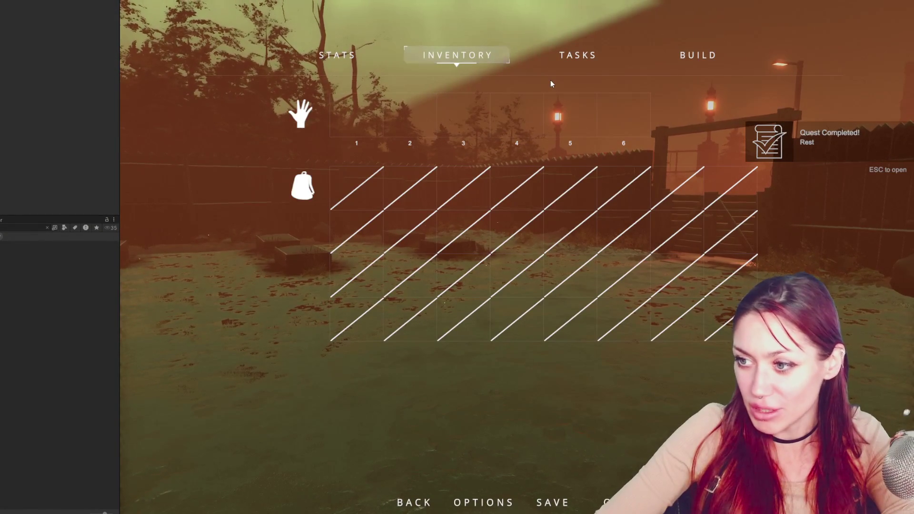
pyautogui.press('Escape')
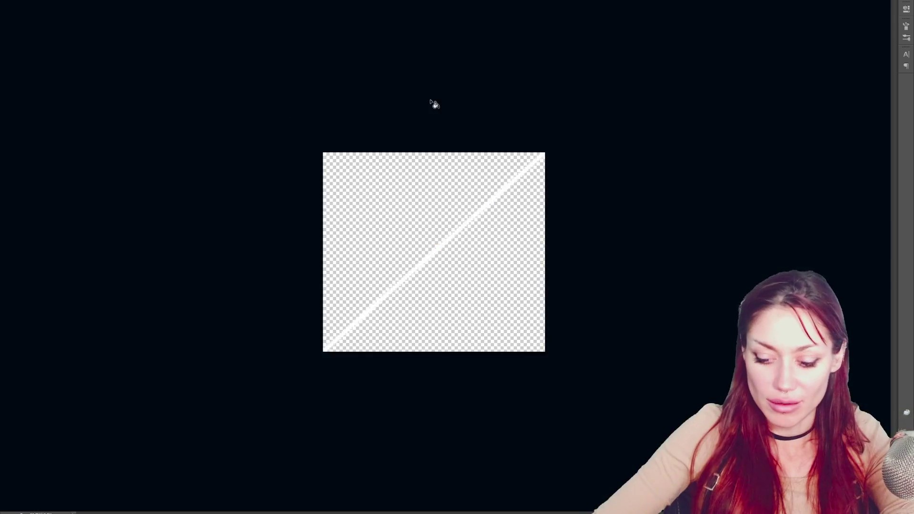
pyautogui.scroll(3, 430, 101)
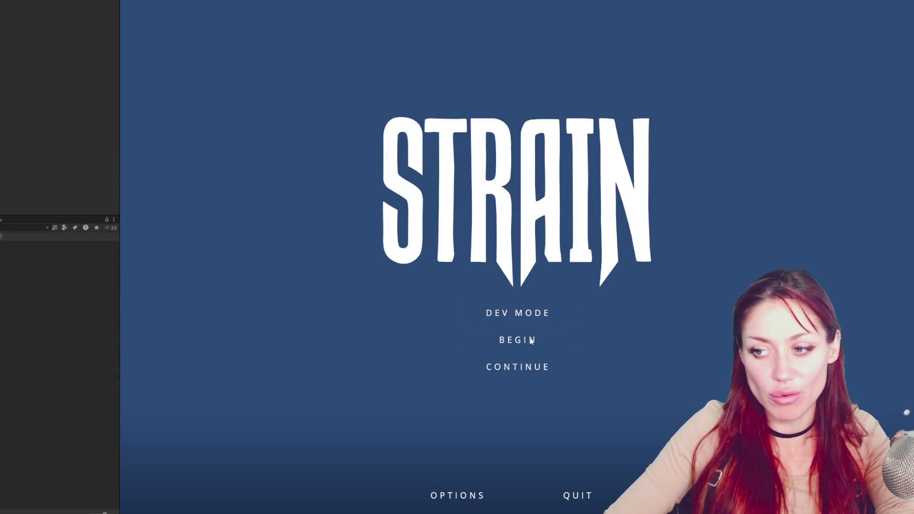
# Begin a new game, check the task list, then quit and restart in dev mode.
pyautogui.click(521, 343)
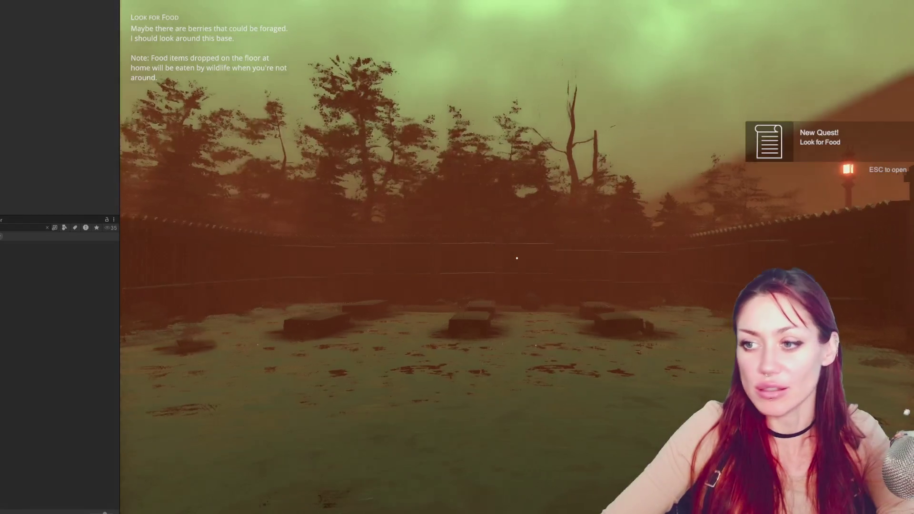
pyautogui.press('Escape')
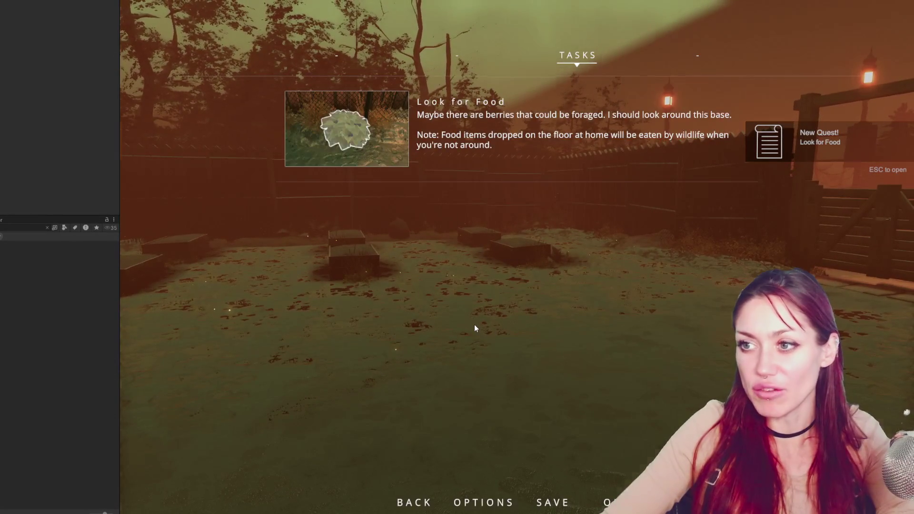
pyautogui.press('Escape')
pyautogui.press('Escape')
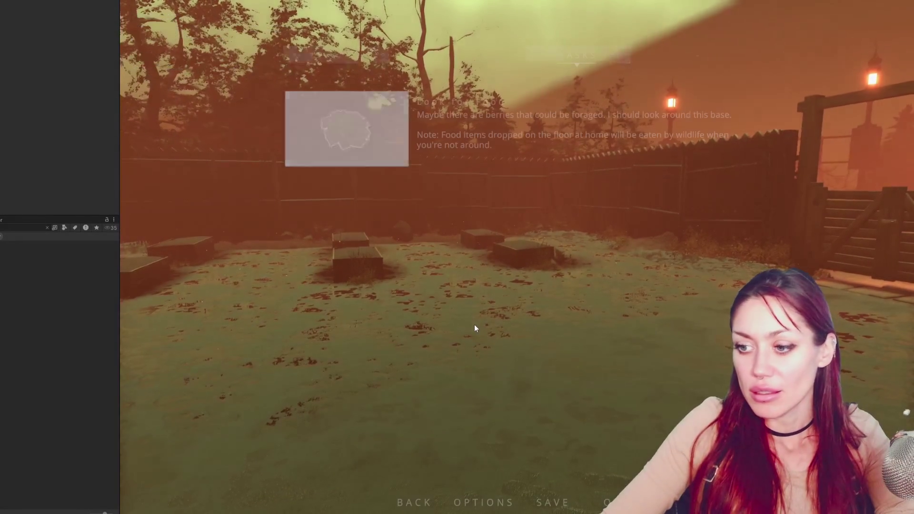
pyautogui.press('Escape')
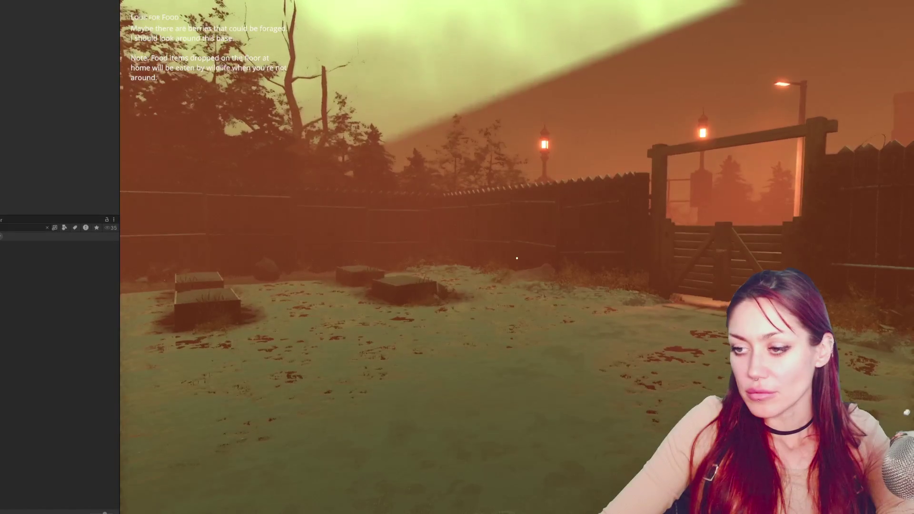
pyautogui.press('Escape')
pyautogui.click(613, 498)
pyautogui.press('Escape')
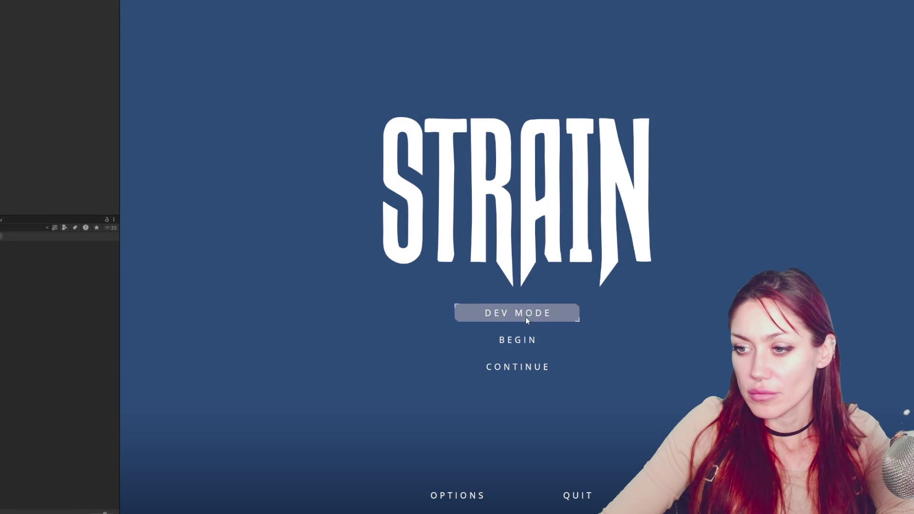
pyautogui.click(526, 317)
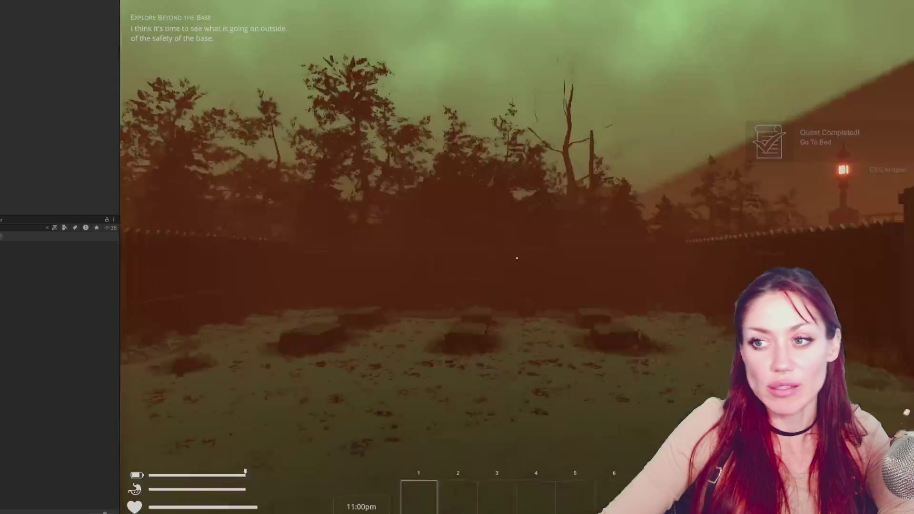
# Check the inventory, then walk to the fence bush and harvest the Wildberries.
pyautogui.press('Escape')
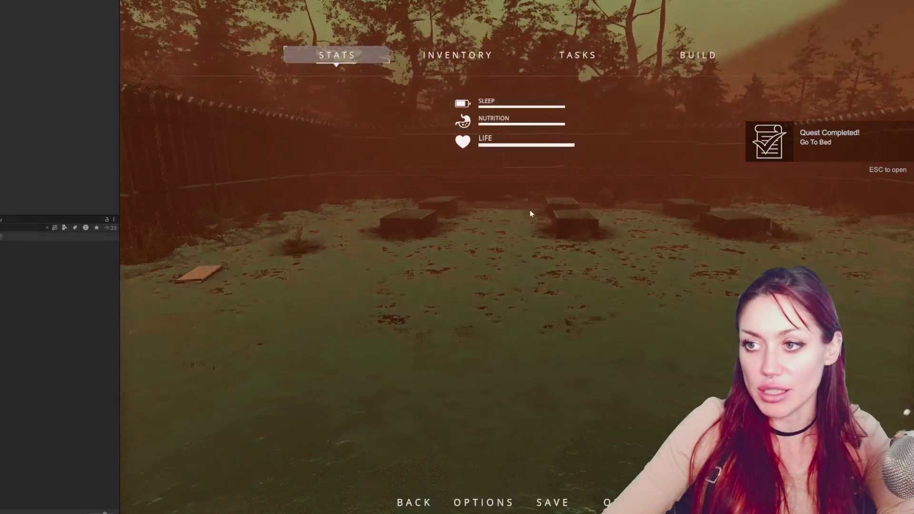
pyautogui.click(473, 57)
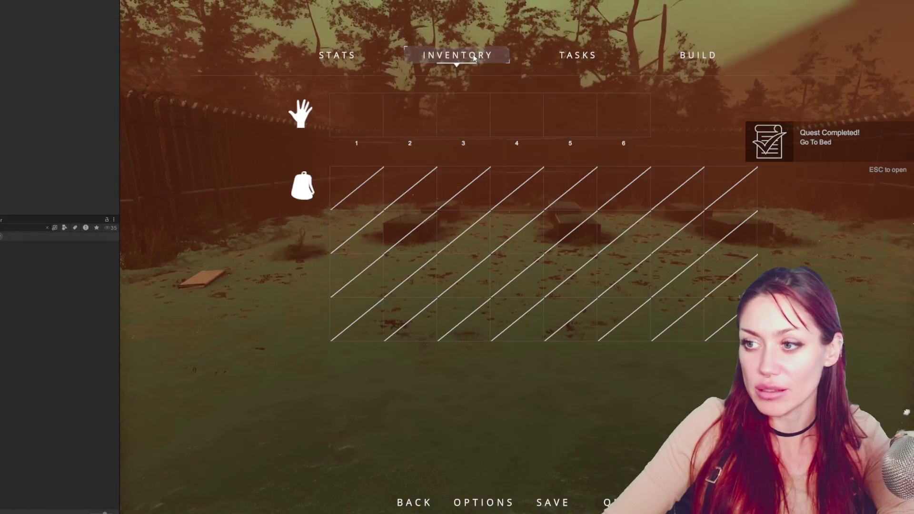
pyautogui.press('Escape')
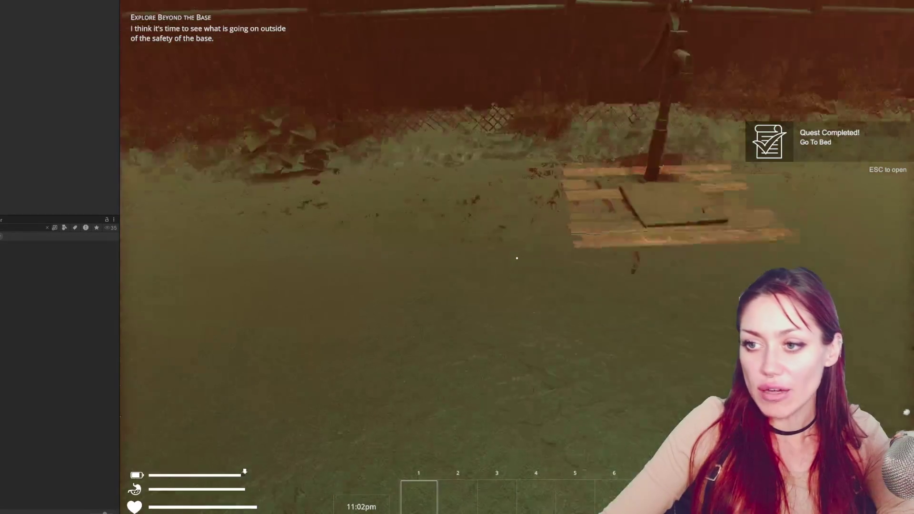
pyautogui.press('w')
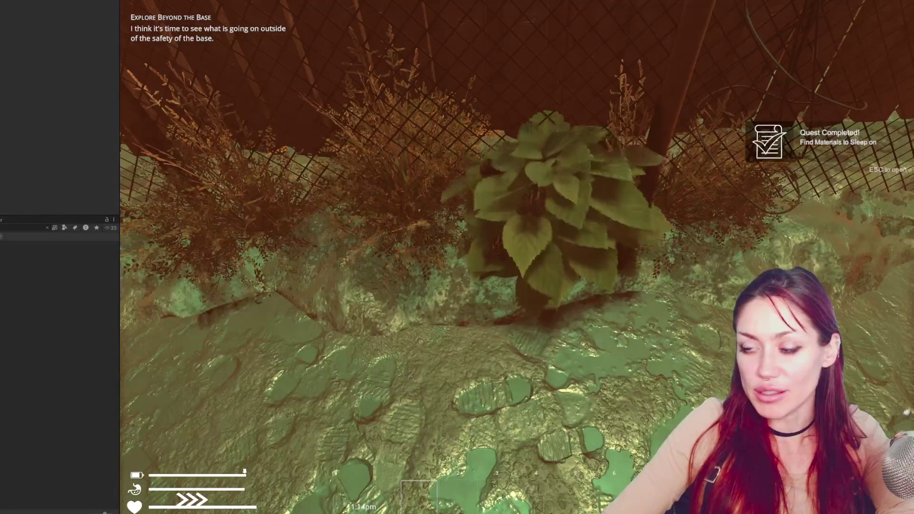
pyautogui.press('e')
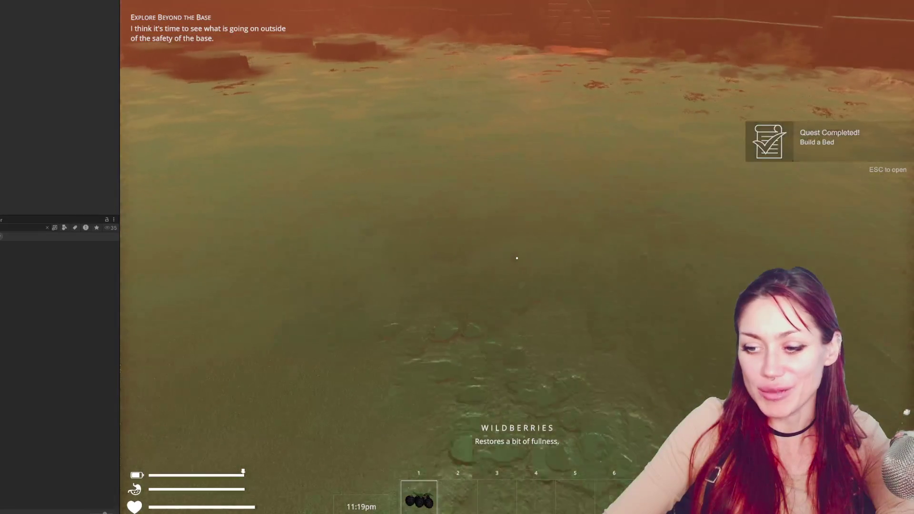
# Move the Wildberries between hand slot 1 and the backpack, leaving them in the hand.
pyautogui.press('Escape')
pyautogui.click(465, 64)
pyautogui.click(370, 119)
pyautogui.click(360, 195)
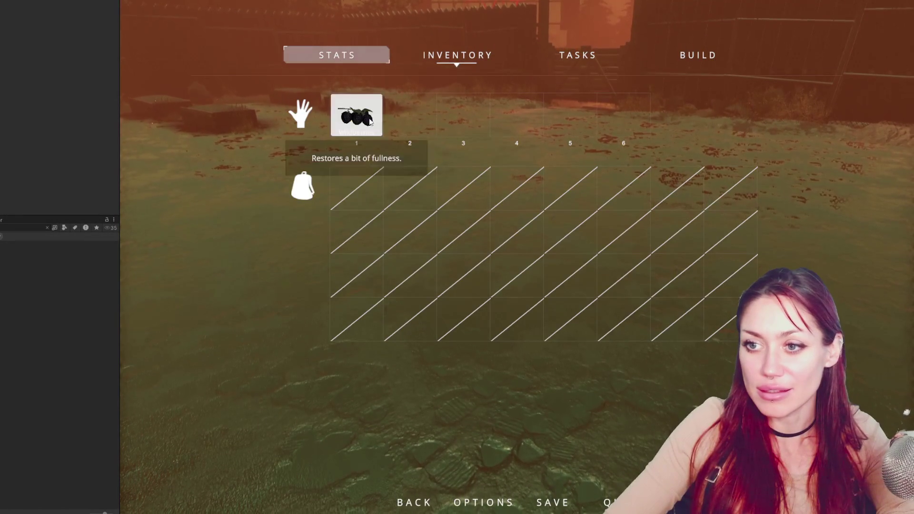
pyautogui.click(368, 201)
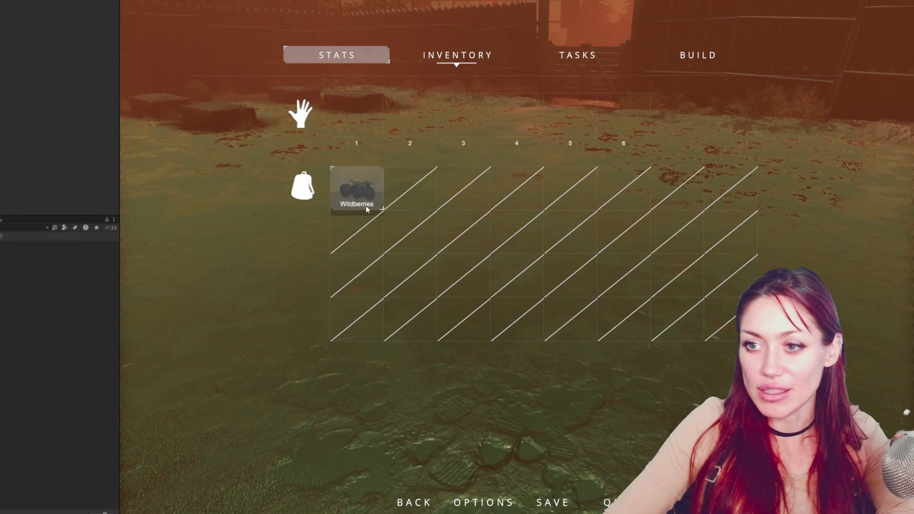
pyautogui.click(368, 199)
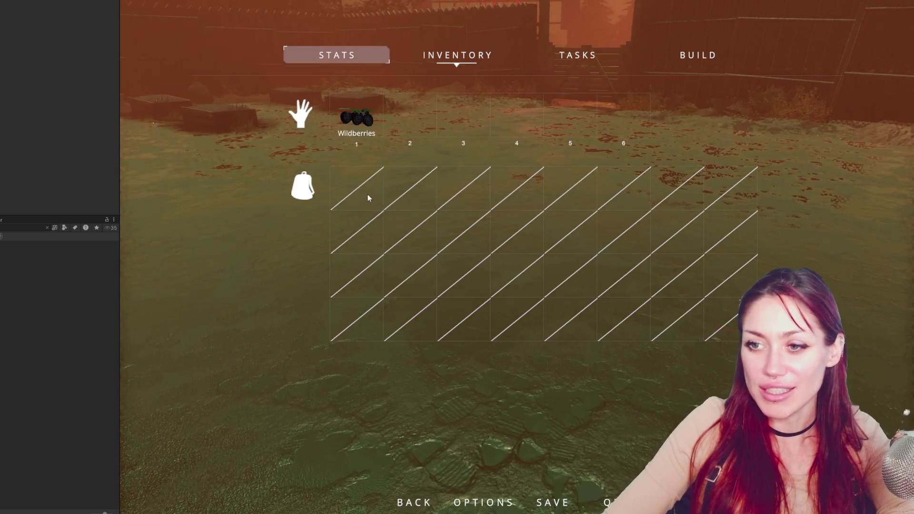
pyautogui.click(362, 101)
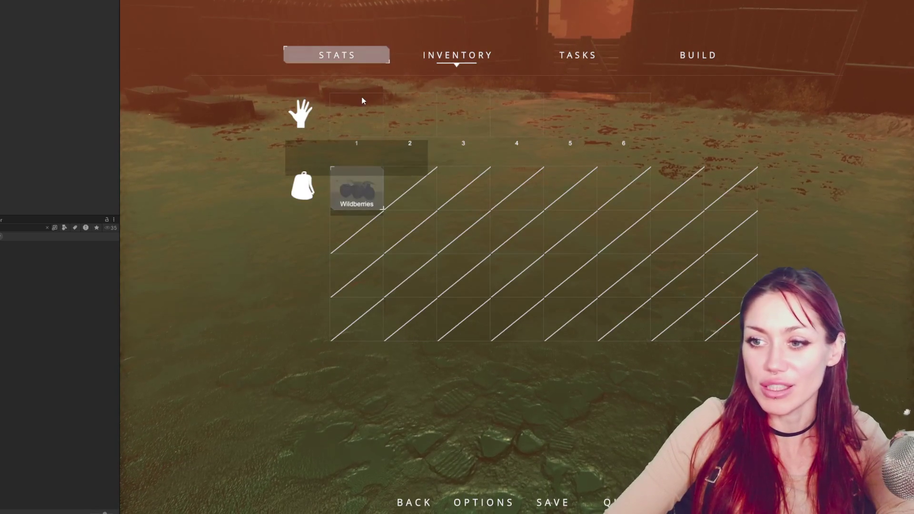
pyautogui.click(361, 97)
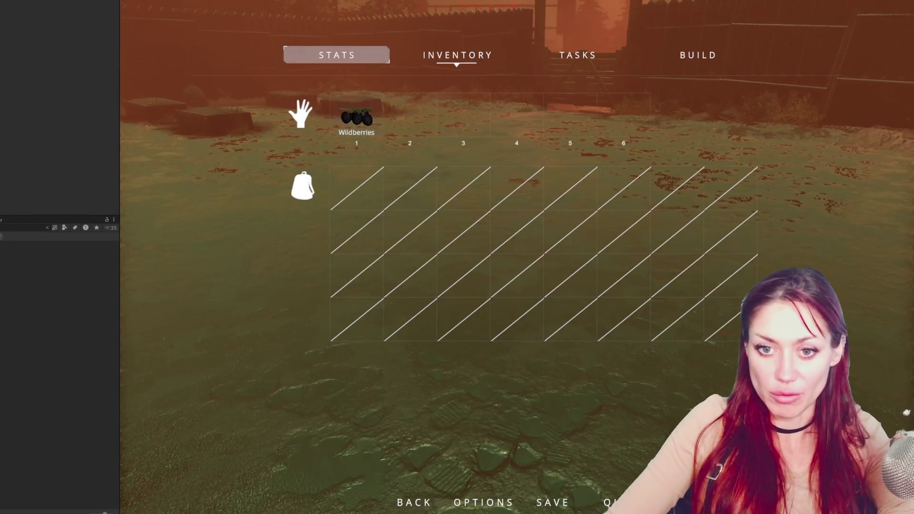
pyautogui.scroll(-5, 71, 119)
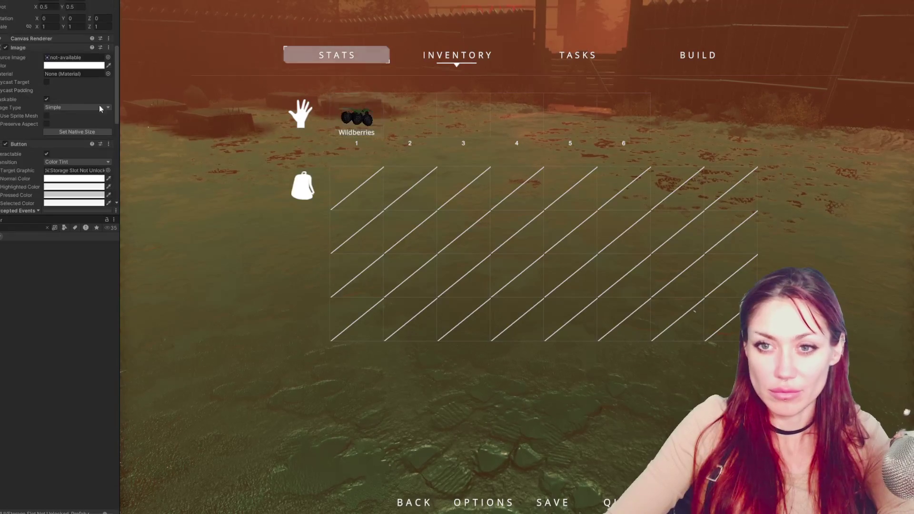
# Adjust the slot image's alpha during play, then stop the running game.
pyautogui.click(87, 66)
pyautogui.moveTo(158, 228); pyautogui.dragTo(127, 230)
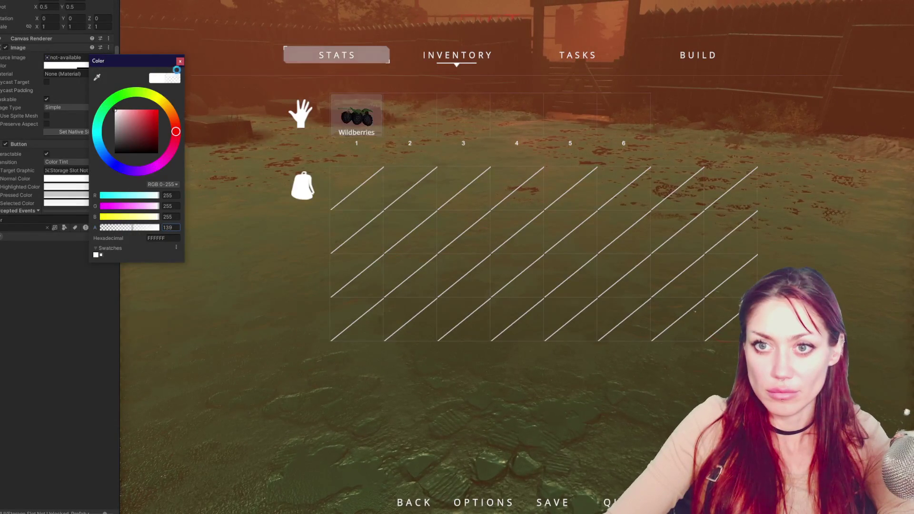
pyautogui.press('Escape')
pyautogui.scroll(4, 36, 19)
pyautogui.click(34, 17)
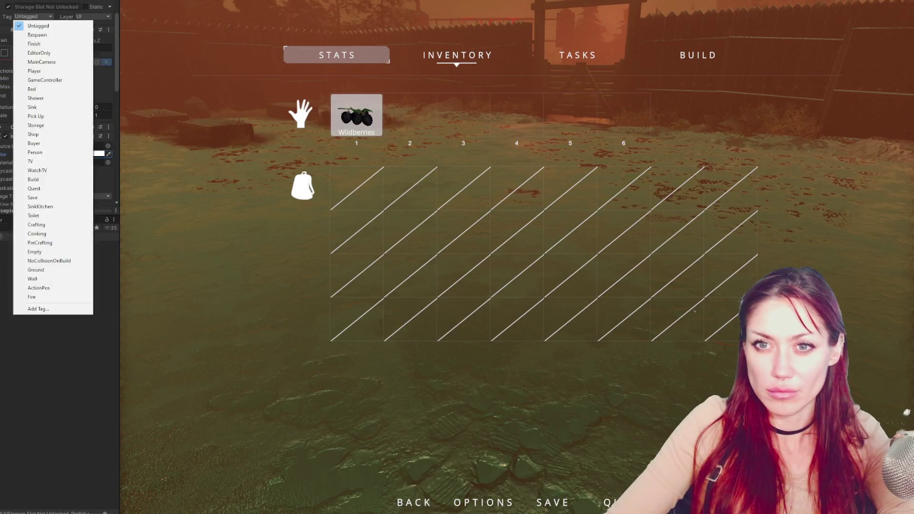
pyautogui.press('Escape')
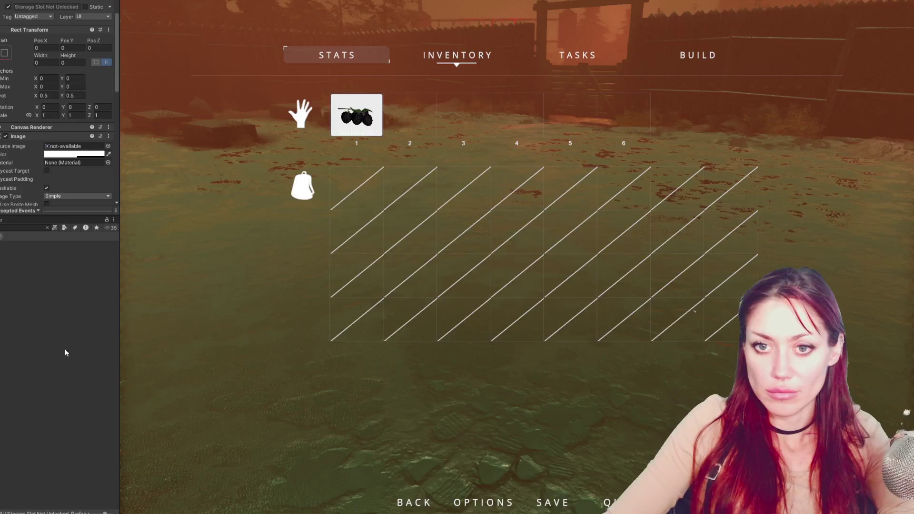
pyautogui.hotkey('ctrl', '1')
# Lower the locked storage slot image's Color alpha to 121 and close the picker.
pyautogui.scroll(-2, 69, 26)
pyautogui.click(69, 101)
pyautogui.click(111, 263)
pyautogui.click(161, 97)
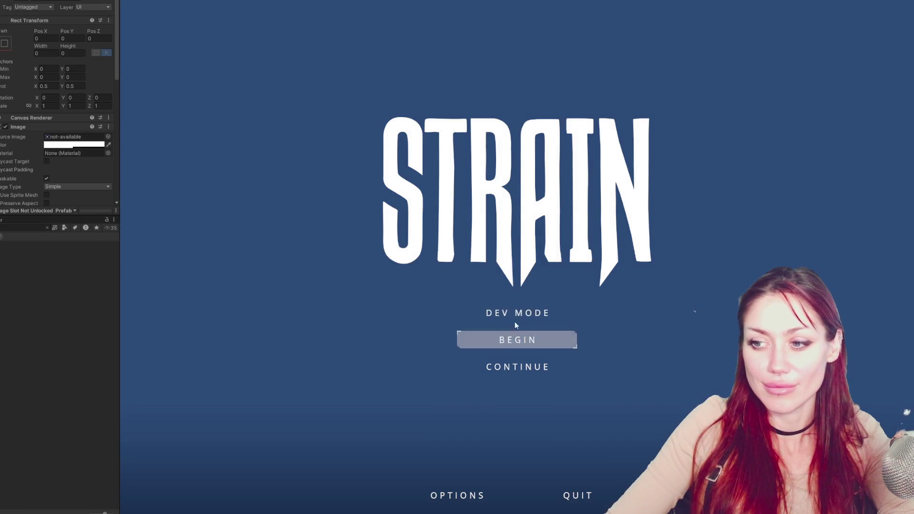
# Begin a new game, drag the Newspaper from hand slot 1 into the backpack, then stop playing.
pyautogui.click(516, 335)
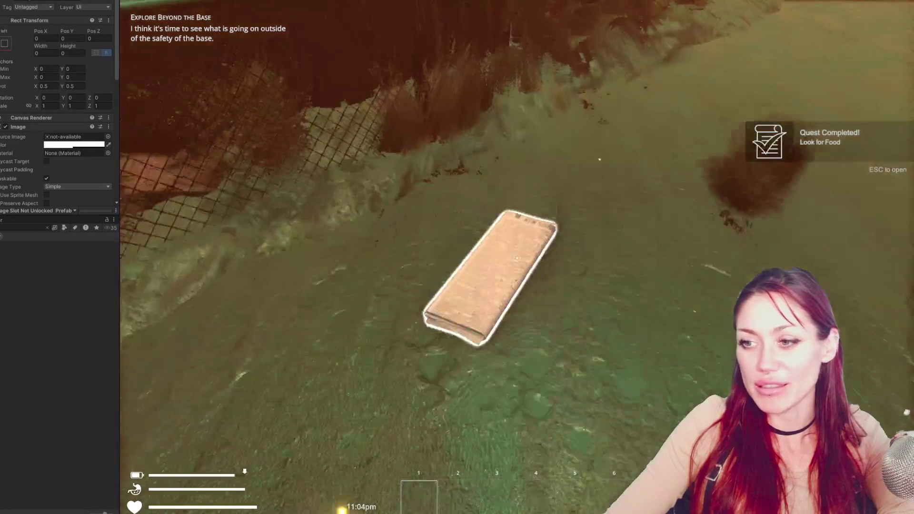
pyautogui.press('Escape')
pyautogui.click(461, 54)
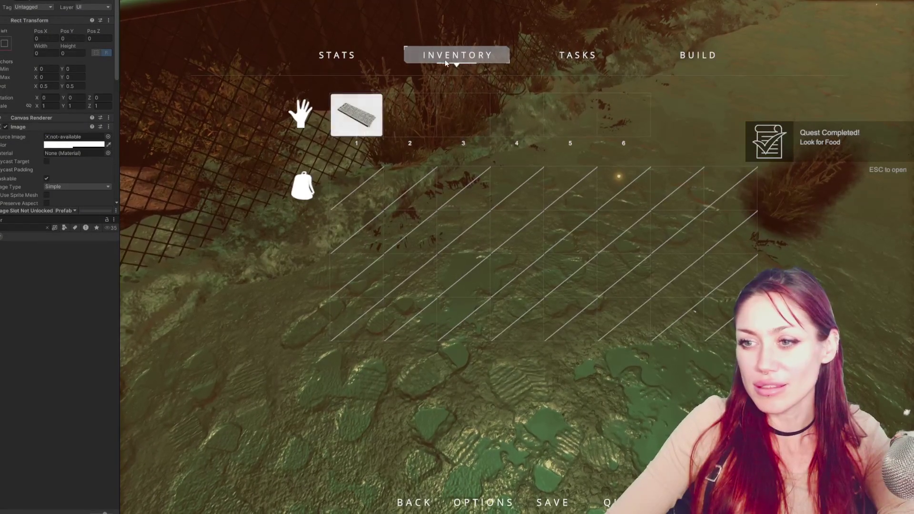
pyautogui.moveTo(356, 114); pyautogui.dragTo(357, 188)
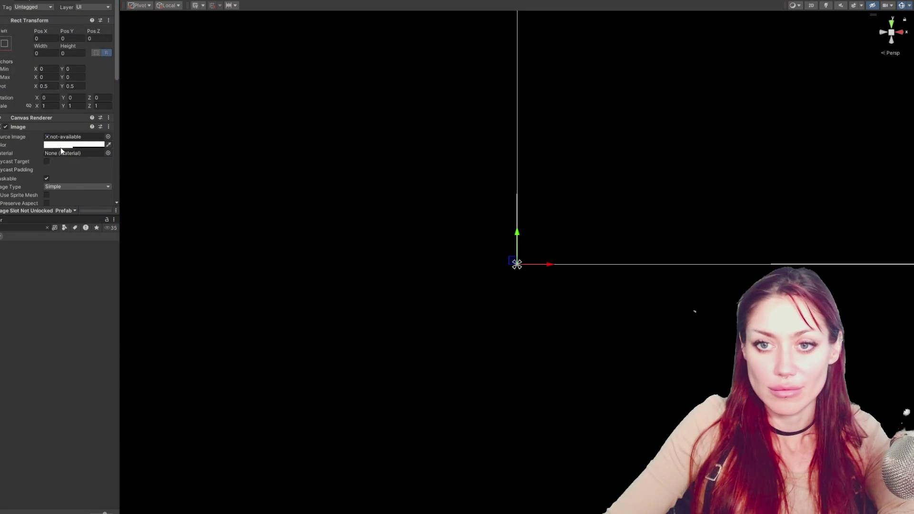
pyautogui.click(57, 145)
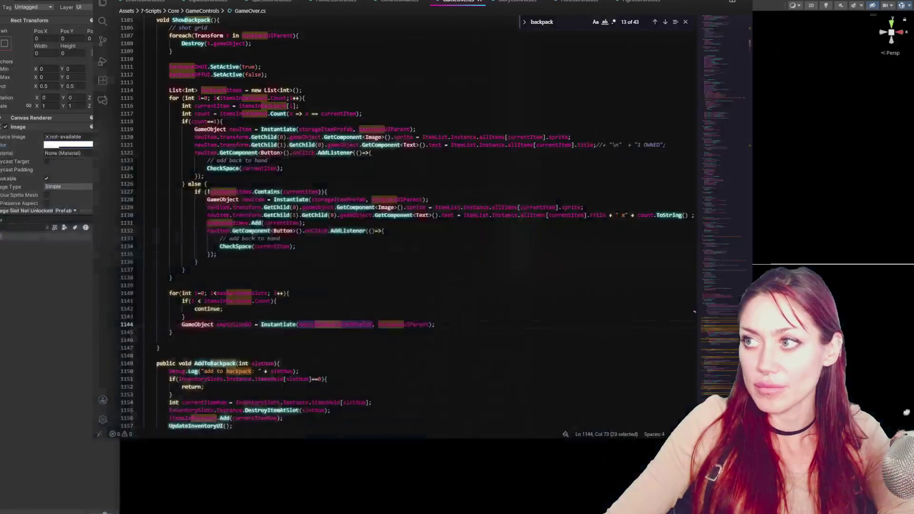
# Read through the ShowBackpack and AddToBackpack methods in GameOver.cs.
pyautogui.click(525, 259)
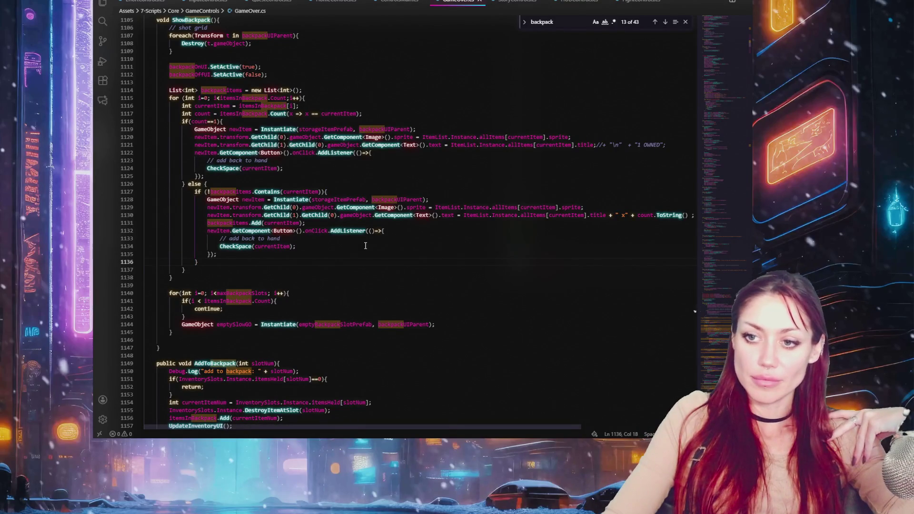
pyautogui.scroll(-3, 374, 209)
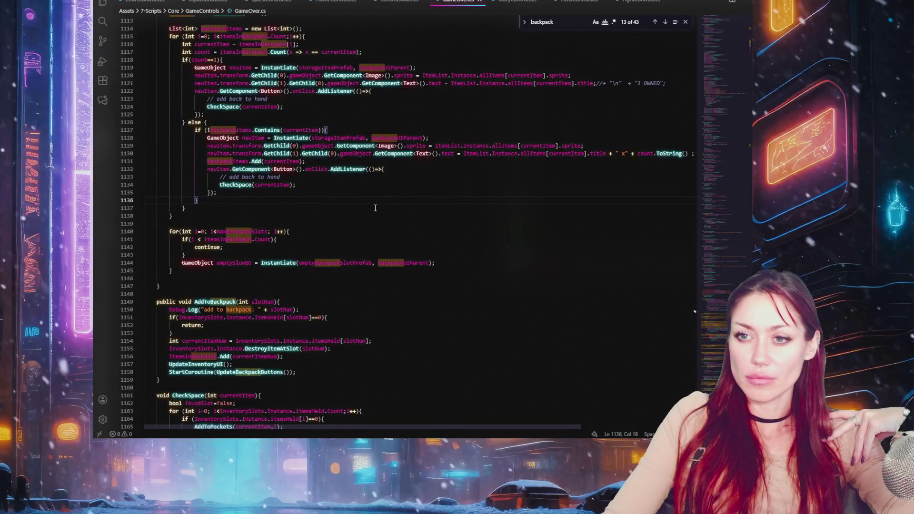
pyautogui.scroll(2, 375, 208)
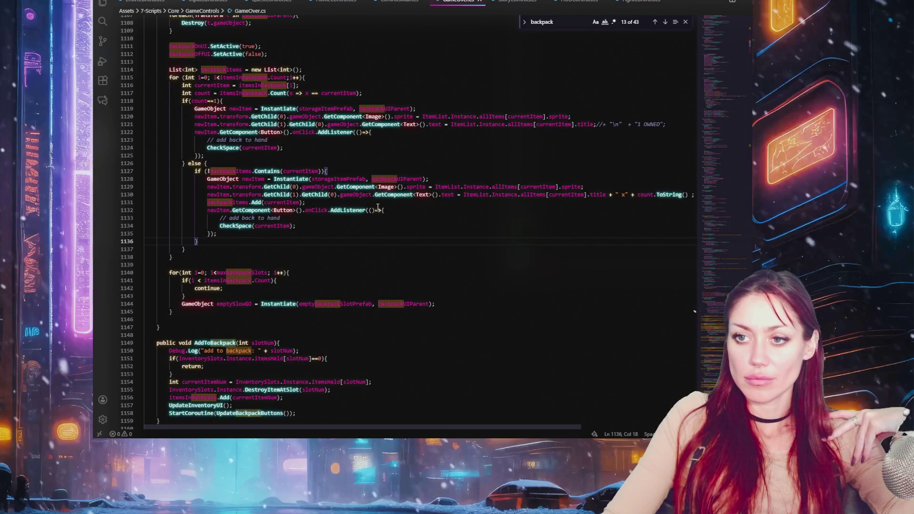
pyautogui.scroll(3, 252, 59)
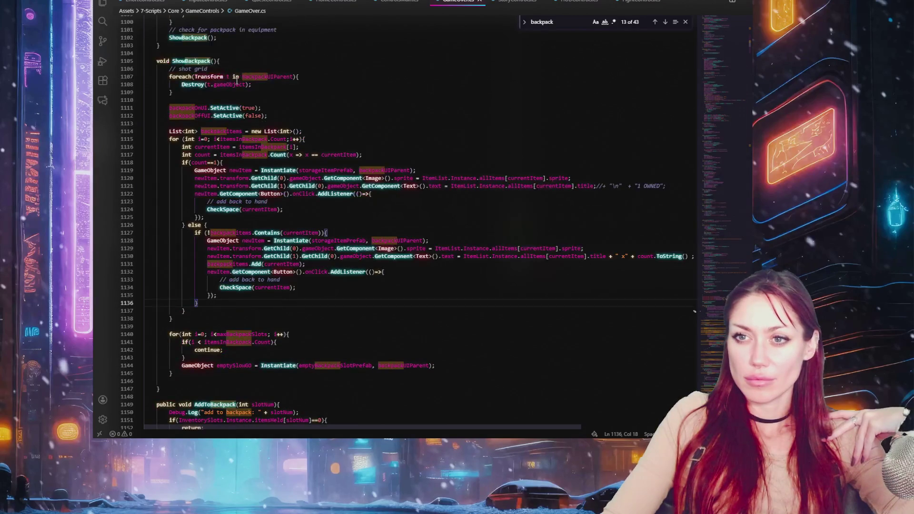
pyautogui.scroll(-6, 276, 176)
pyautogui.click(317, 269)
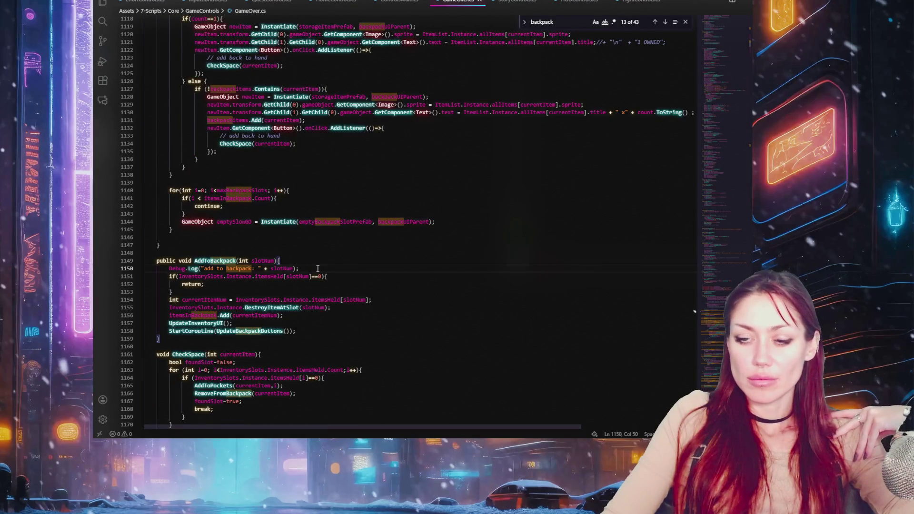
pyautogui.click(336, 276)
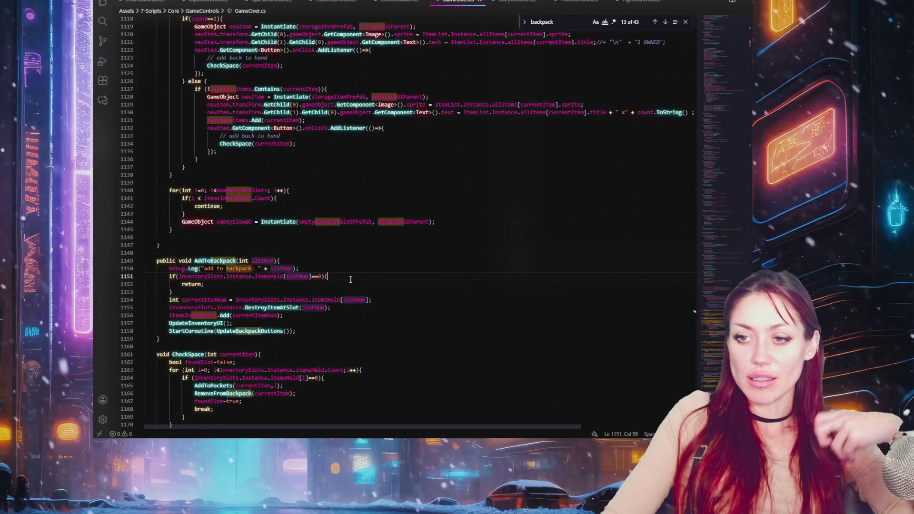
# Check maxBackpackSlots and itemsHeld usages, then open a blank line after the empty-slot check.
pyautogui.doubleClick(257, 190)
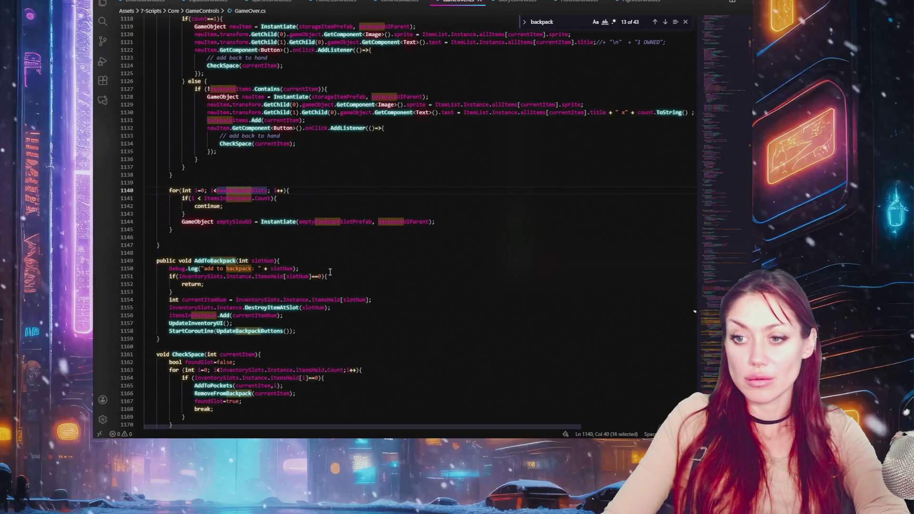
pyautogui.click(344, 267)
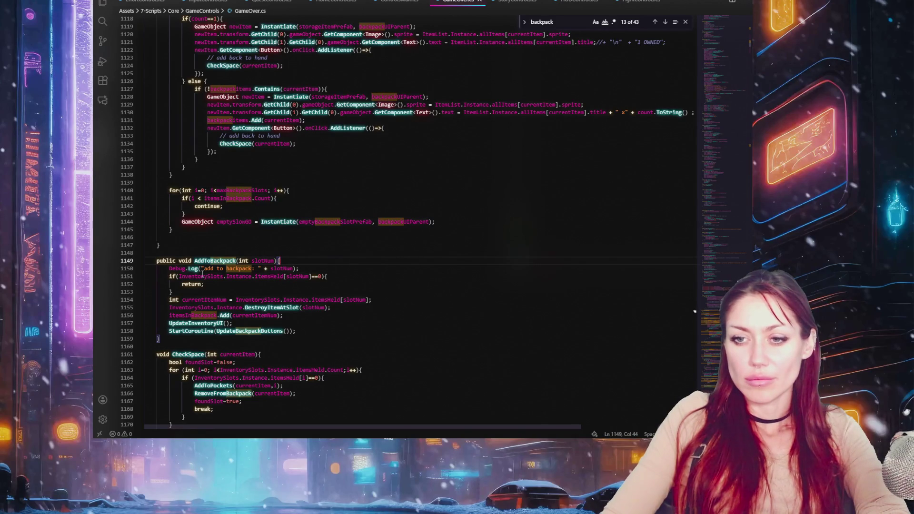
pyautogui.doubleClick(263, 276)
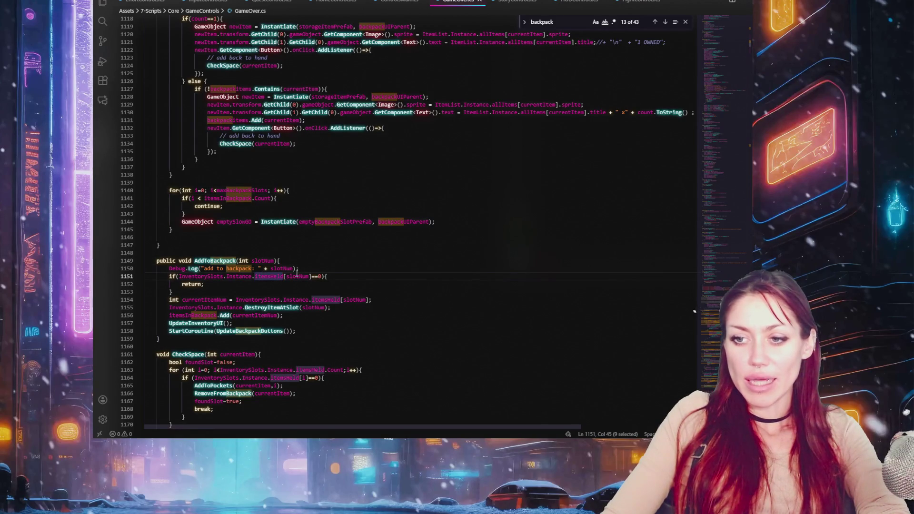
pyautogui.click(346, 277)
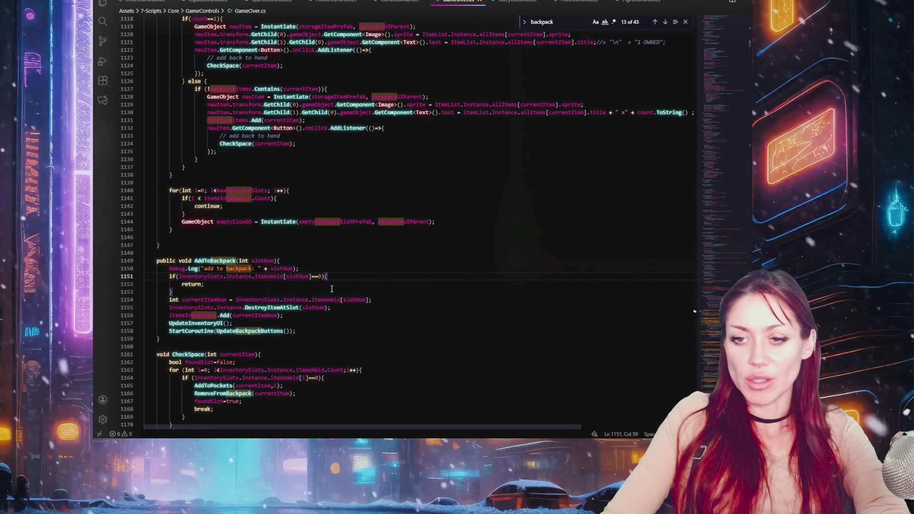
pyautogui.press('Return')
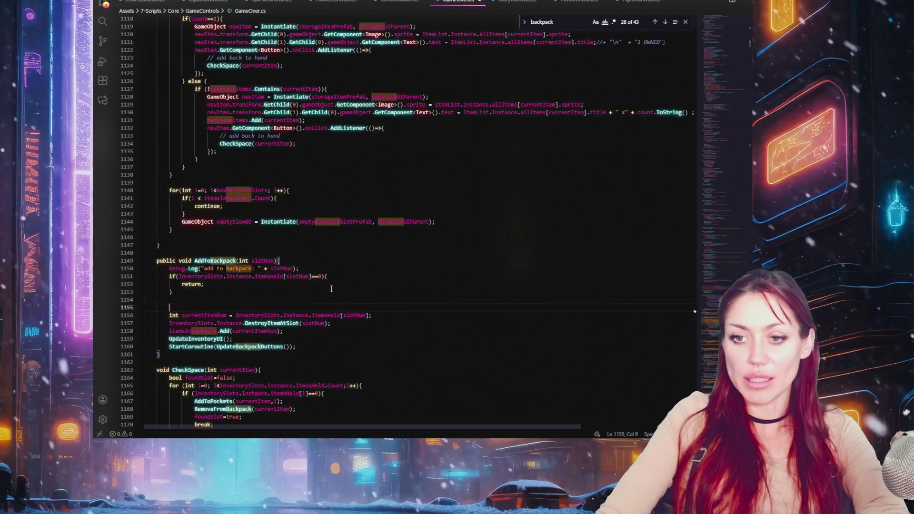
# Copy the 'Not enough space' notification line into AddToBackpack and start a new if().
pyautogui.press('Return')
pyautogui.press('Return')
pyautogui.click(339, 305)
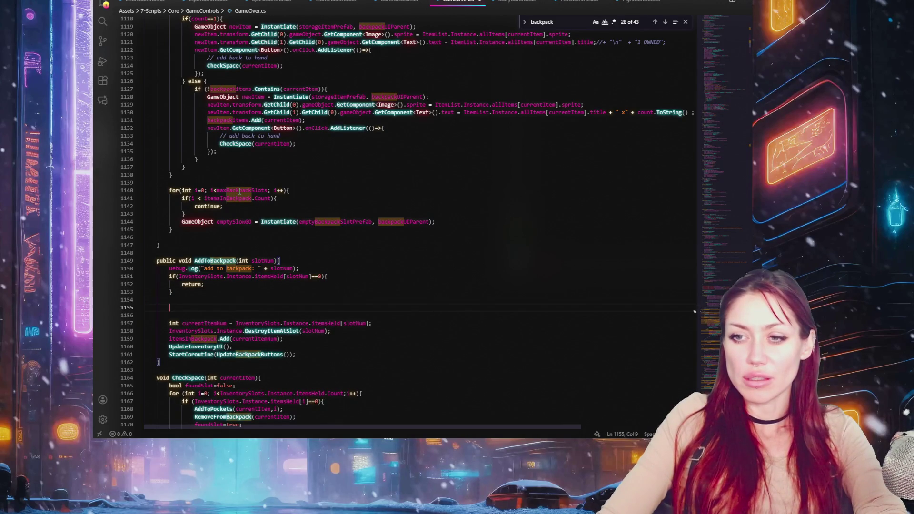
pyautogui.scroll(-5, 248, 199)
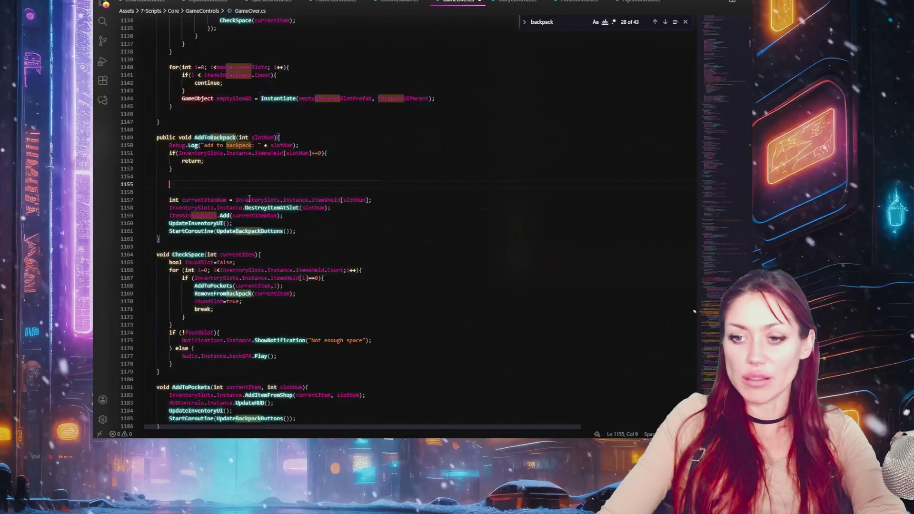
pyautogui.moveTo(220, 332); pyautogui.dragTo(387, 340)
pyautogui.hotkey('ctrl', 'c')
pyautogui.scroll(4, 290, 276)
pyautogui.click(290, 277)
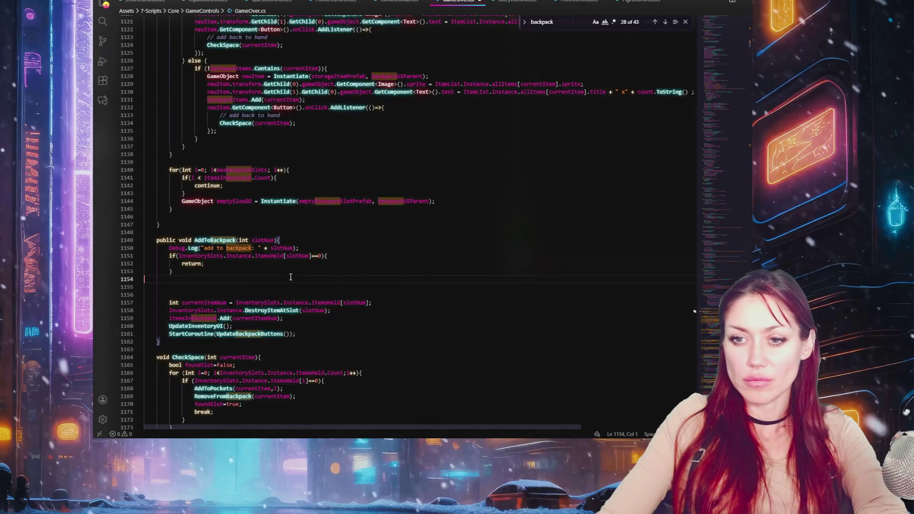
pyautogui.click(293, 283)
pyautogui.hotkey('ctrl', 'v')
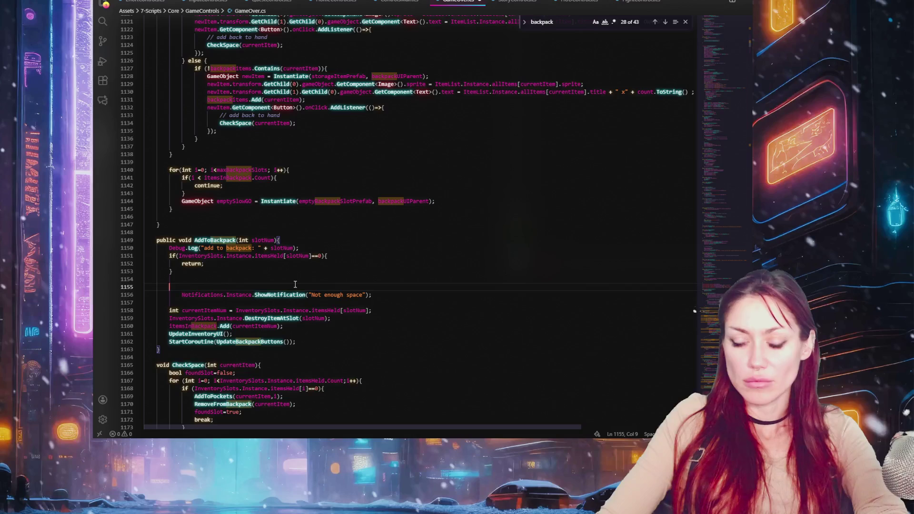
pyautogui.write('if(')
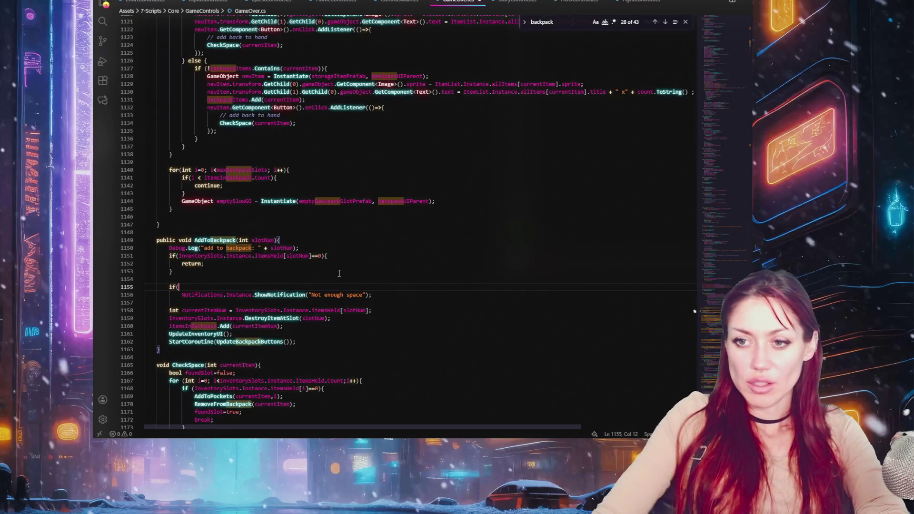
# Declare int numOfItemsHeld above the new if statement.
pyautogui.moveTo(178, 256); pyautogui.dragTo(281, 257)
pyautogui.hotkey('ctrl', 'c')
pyautogui.click(259, 275)
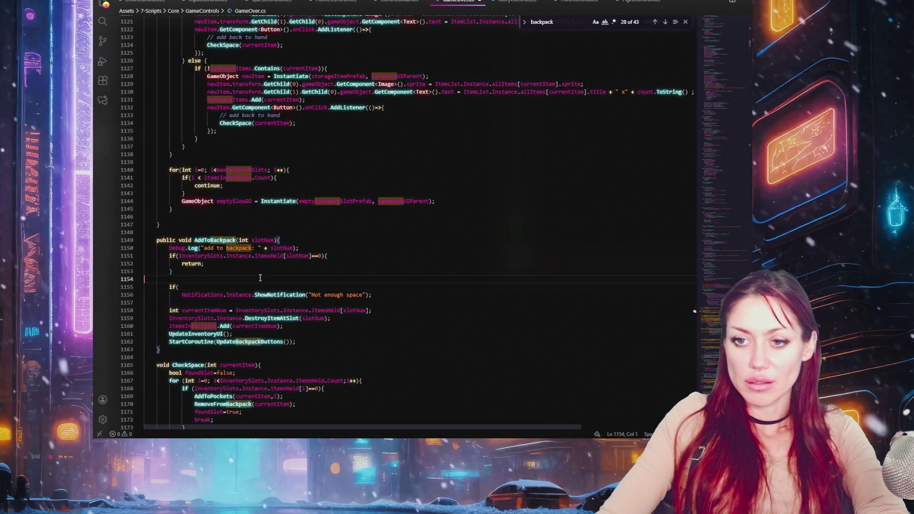
pyautogui.press('Return')
pyautogui.press('Return')
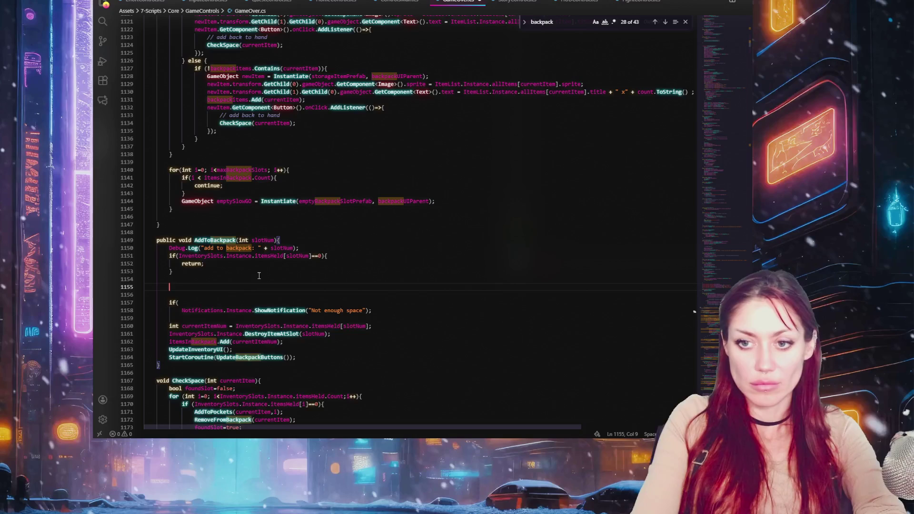
pyautogui.press('Tab')
pyautogui.write('int ')
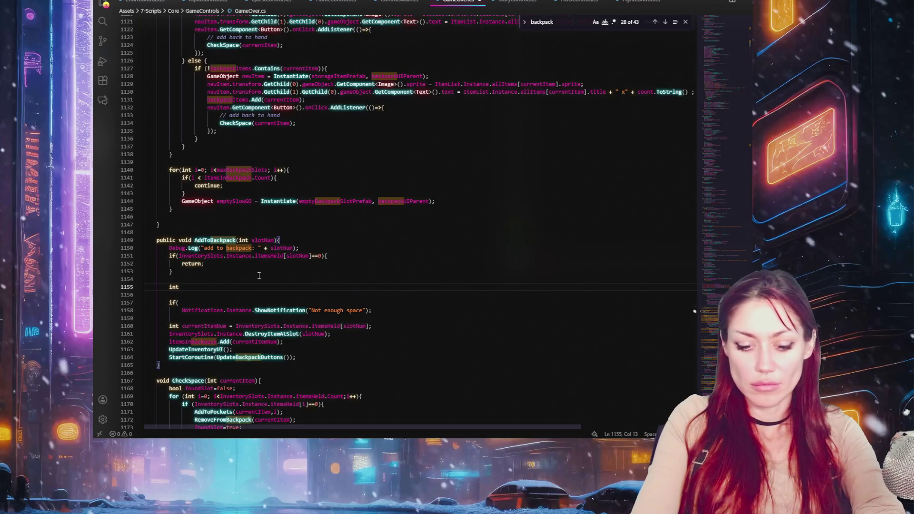
pyautogui.write('numOfItemsHeld;')
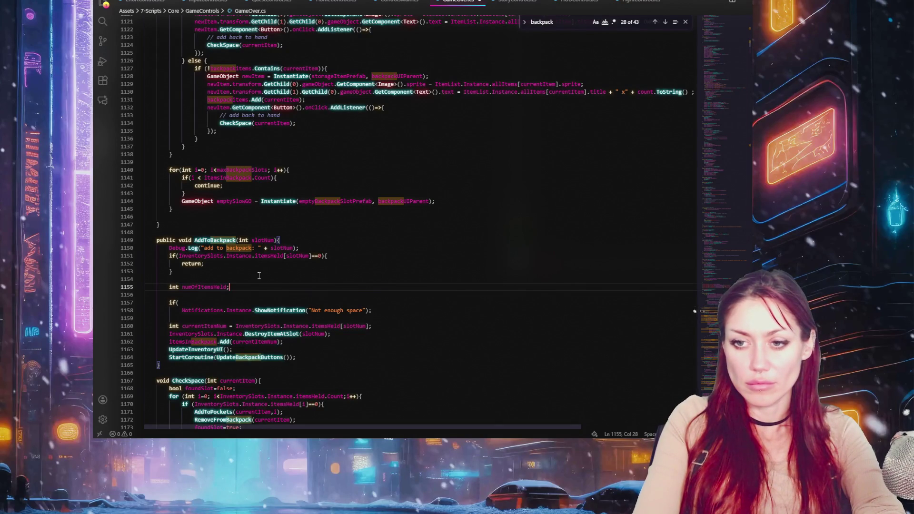
pyautogui.press('Return')
# Add a for loop over InventorySlots.Instance.itemsHeld.Count.
pyautogui.write('for')
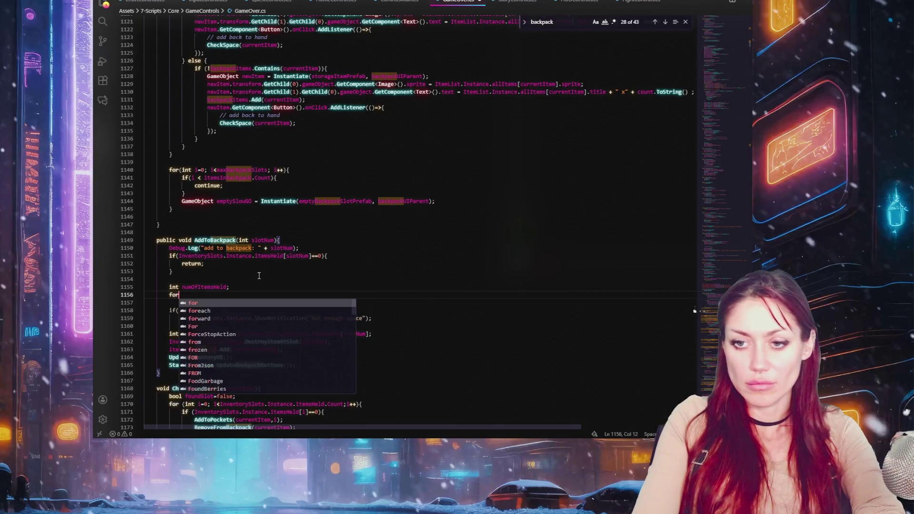
pyautogui.write('(int i=0; i<')
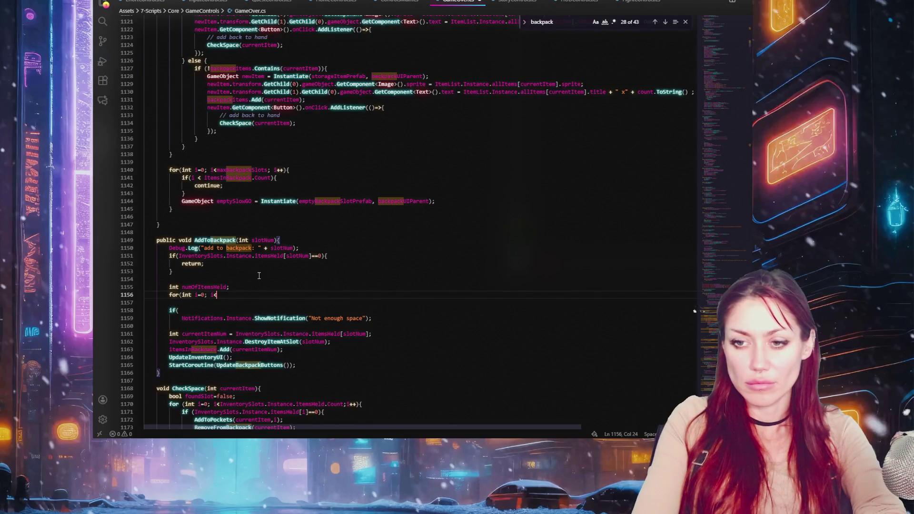
pyautogui.hotkey('ctrl', 'v')
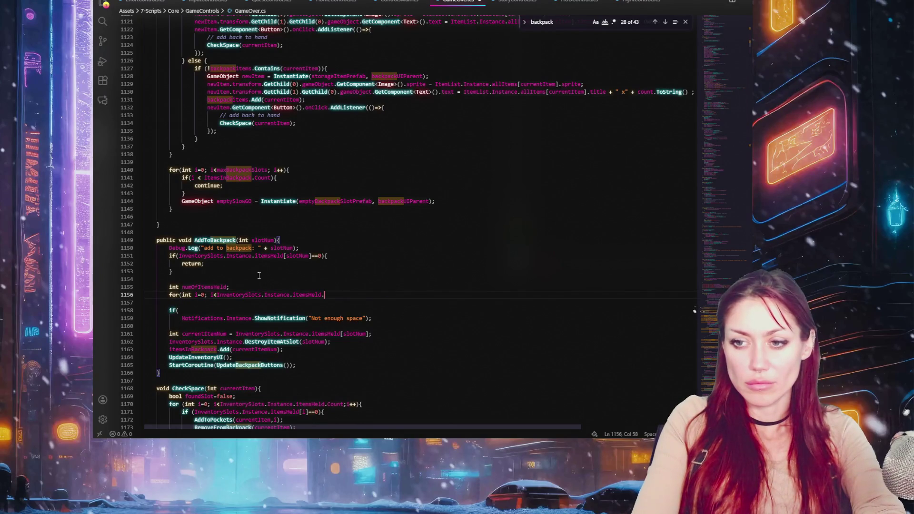
pyautogui.press('BackSpace')
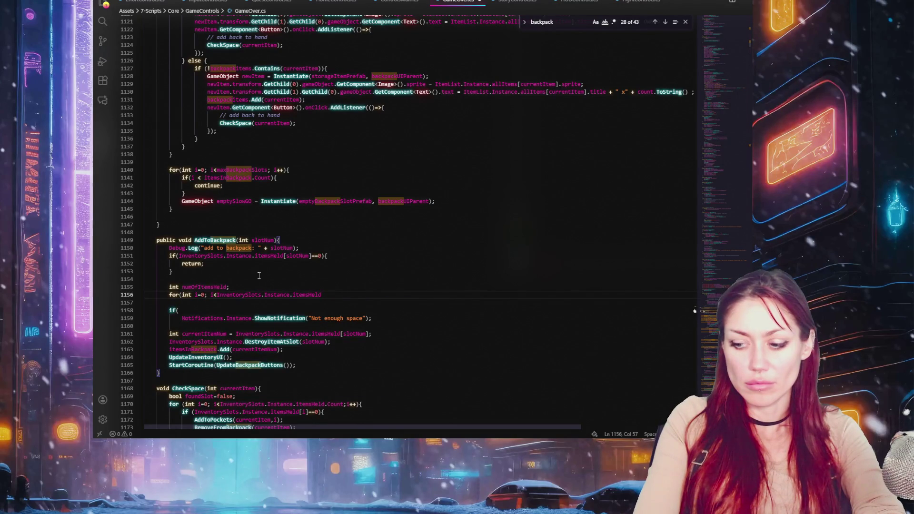
pyautogui.write('Count){')
pyautogui.press('Return')
# Inside the loop, add if (InventorySlots.Instance.itemsHeld[i] != 0) with an empty body.
pyautogui.write('if(')
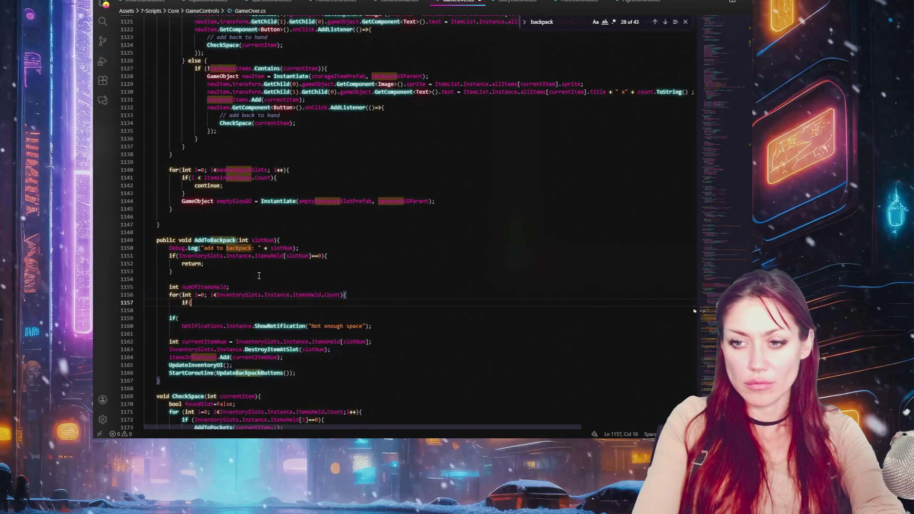
pyautogui.write('In')
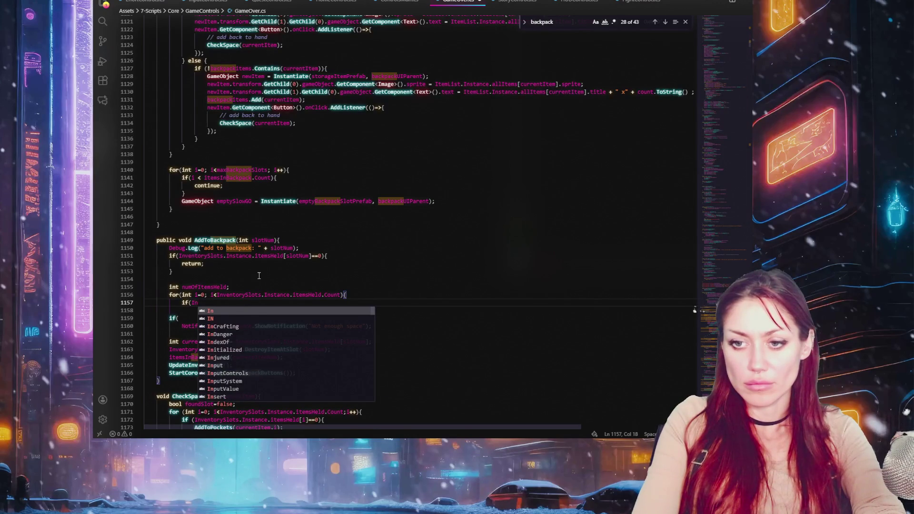
pyautogui.write('ventorySlots')
pyautogui.doubleClick(276, 295)
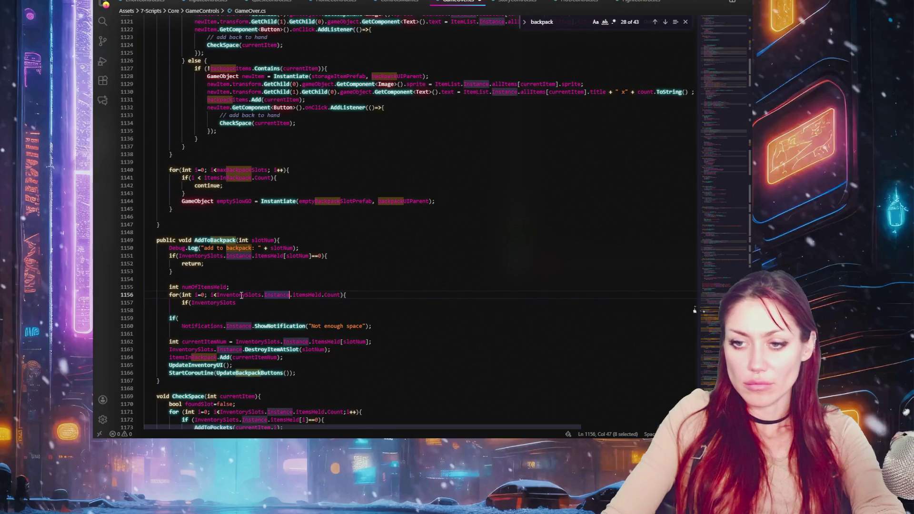
pyautogui.moveTo(217, 294); pyautogui.dragTo(320, 296)
pyautogui.moveTo(236, 302); pyautogui.dragTo(193, 304)
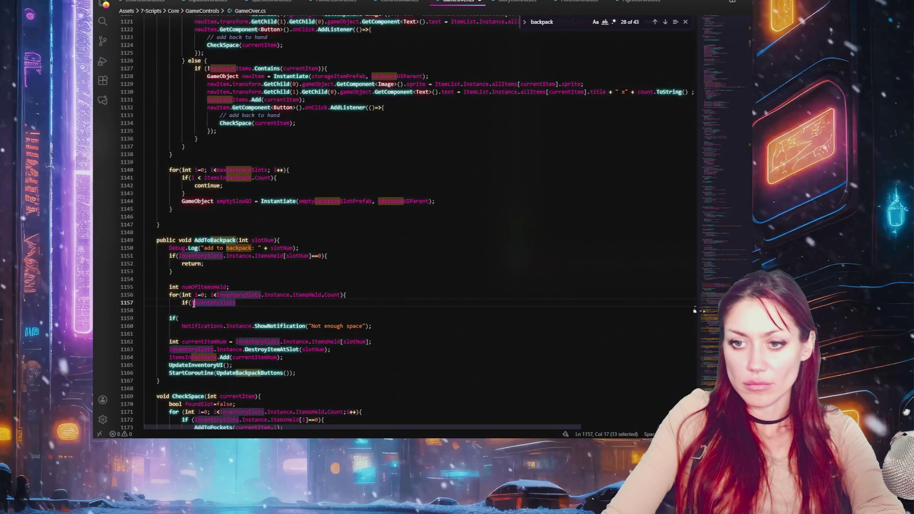
pyautogui.hotkey('ctrl', 'v')
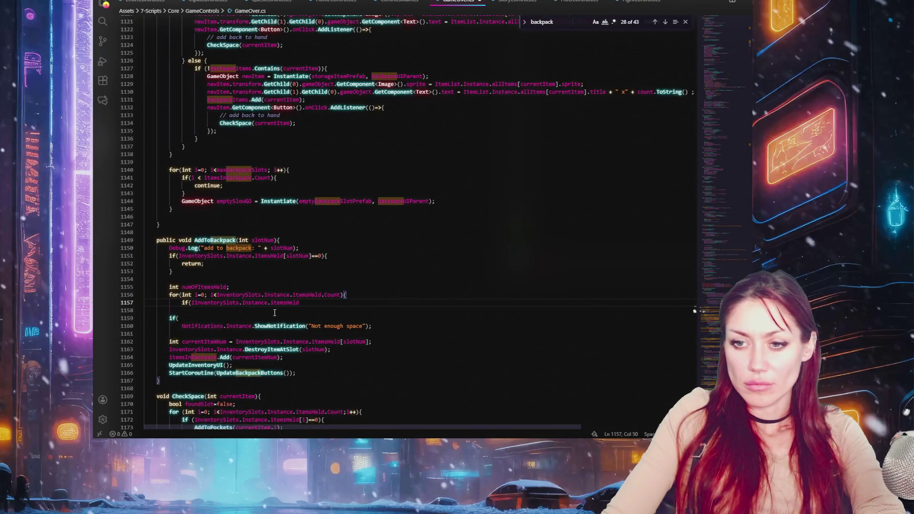
pyautogui.press('Home')
pyautogui.press('Right')
pyautogui.press('Right')
pyautogui.press('Right')
pyautogui.press('Delete')
pyautogui.press('End')
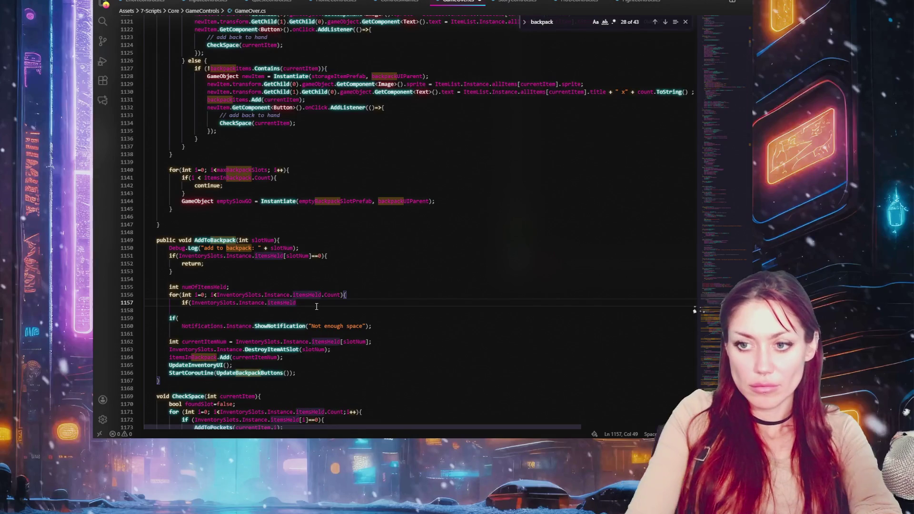
pyautogui.write('[i] !=0')
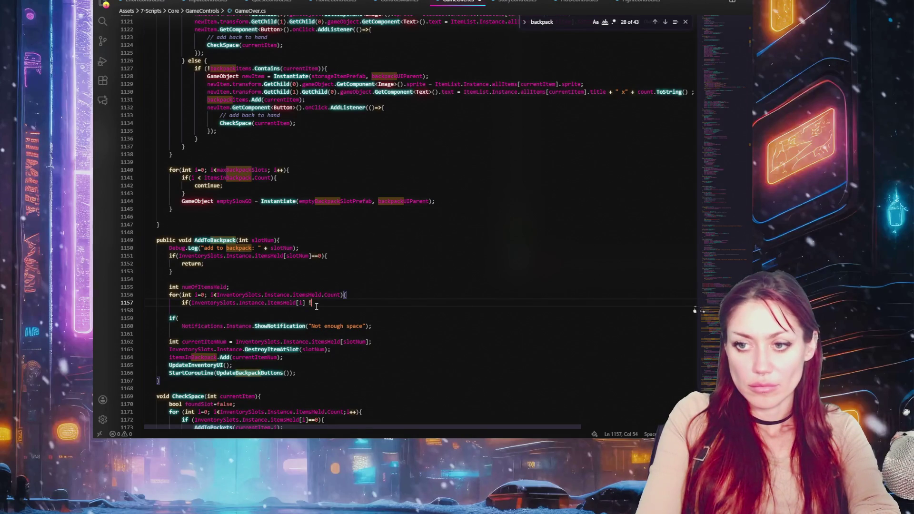
pyautogui.write('){')
pyautogui.press('Return')
pyautogui.press('Return')
pyautogui.write('}')
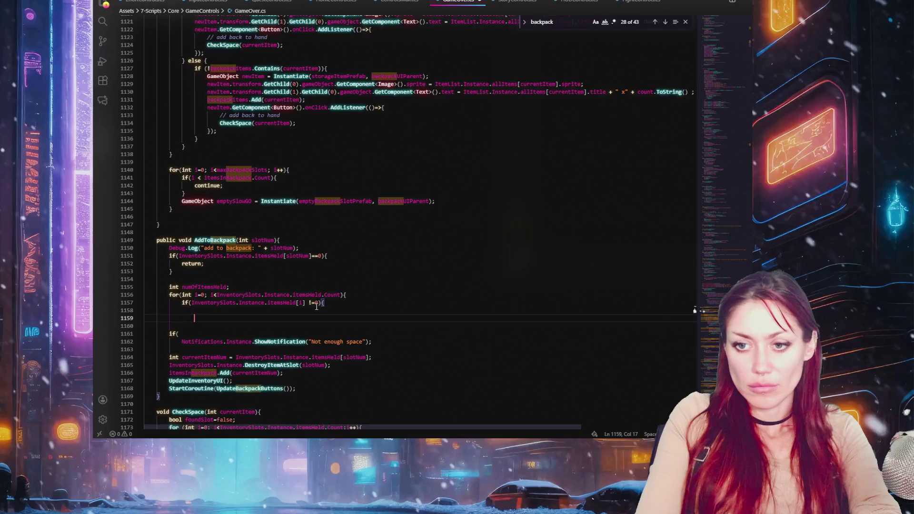
# Increment numOfItemsHeld++ inside the if block.
pyautogui.doubleClick(209, 288)
pyautogui.click(217, 312)
pyautogui.write('numOfItemsHeld++;')
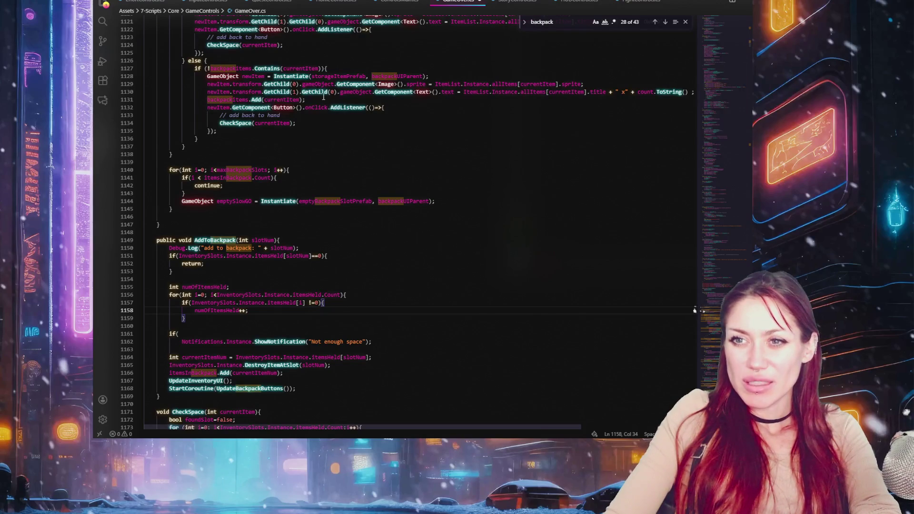
# Copy itemsInBackpack.Count from the earlier loop and select the counting loop.
pyautogui.scroll(4, 323, 96)
pyautogui.click(248, 77)
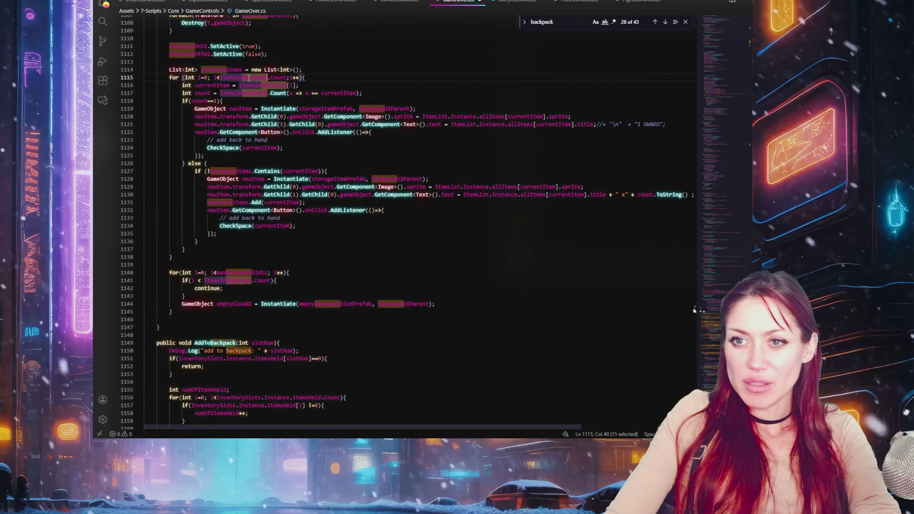
pyautogui.moveTo(286, 77); pyautogui.dragTo(220, 77)
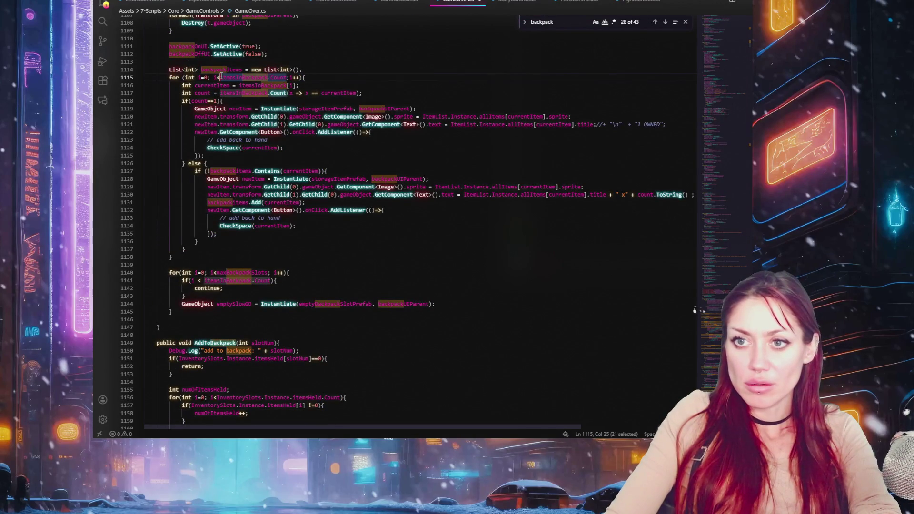
pyautogui.scroll(-4, 327, 187)
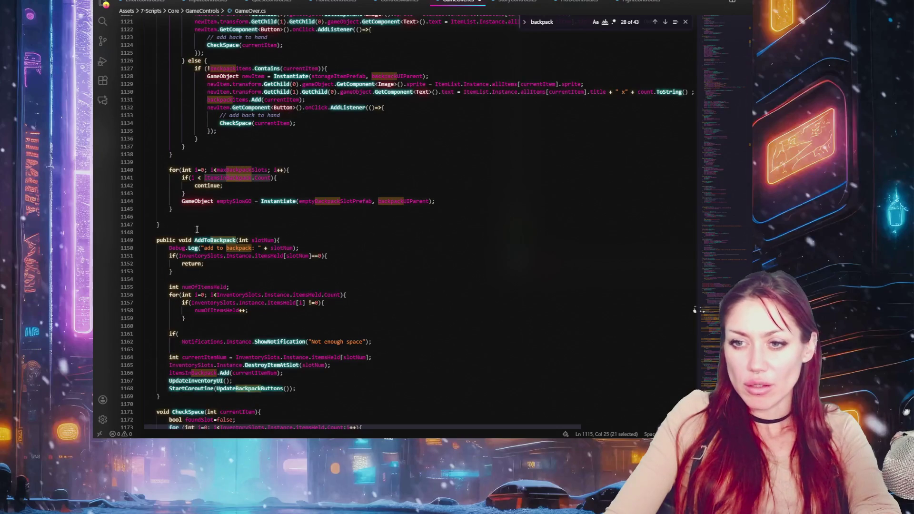
pyautogui.moveTo(214, 324); pyautogui.dragTo(226, 277)
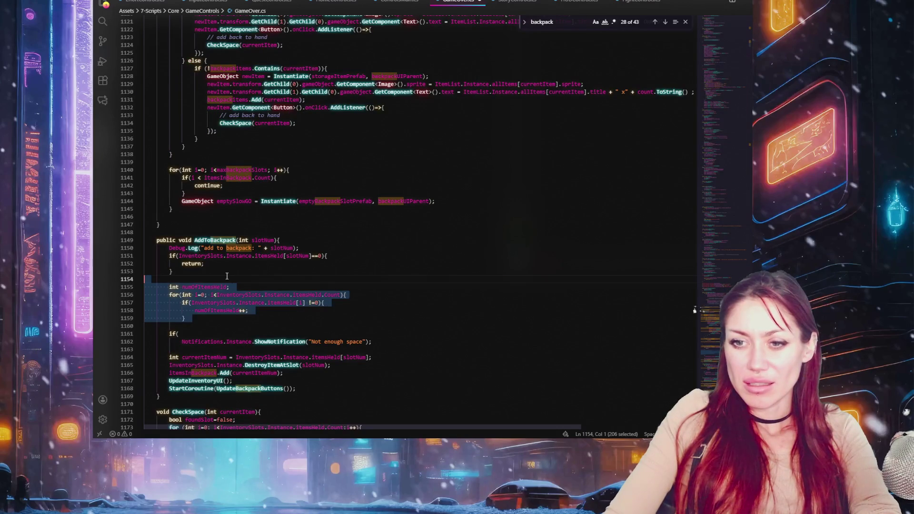
# Replace the loop with if (itemsInBackpack.Count >= currentBackpackSlots) showing the notification and return;.
pyautogui.press('BackSpace')
pyautogui.click(222, 286)
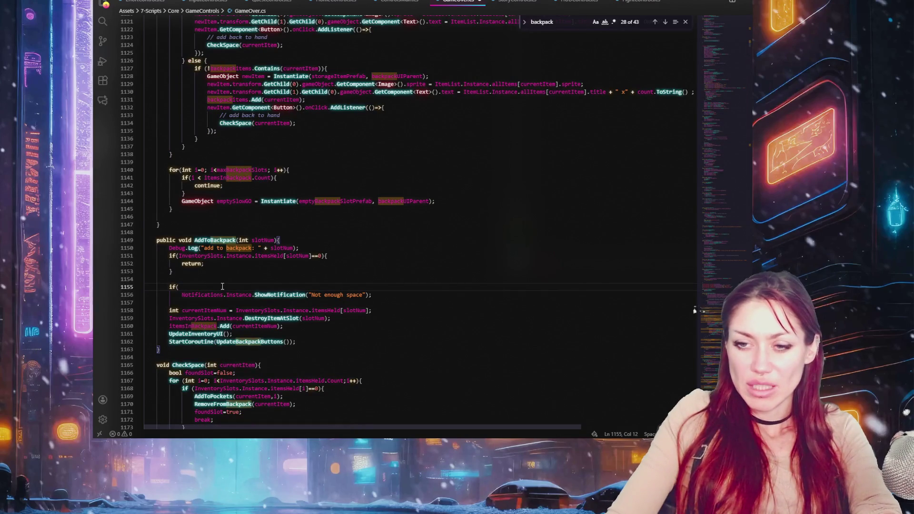
pyautogui.write('itemsInBackpack.Count >=')
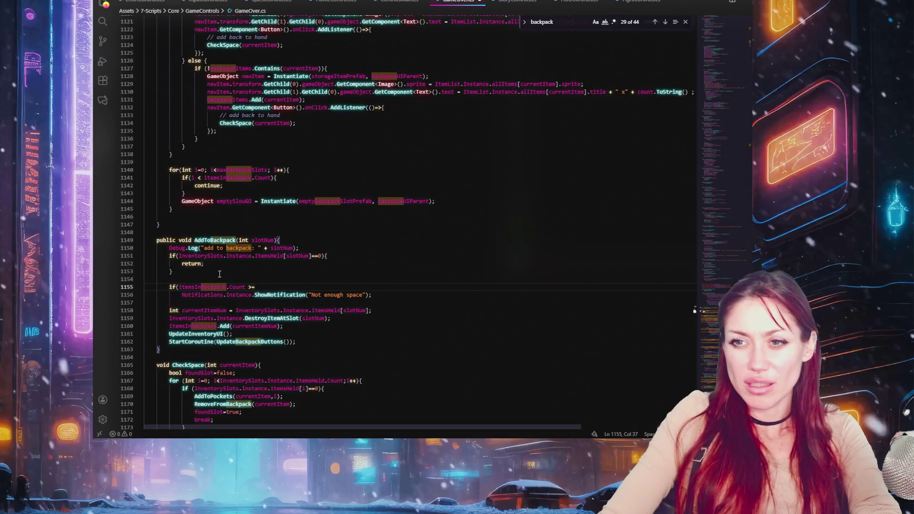
pyautogui.write('currentB')
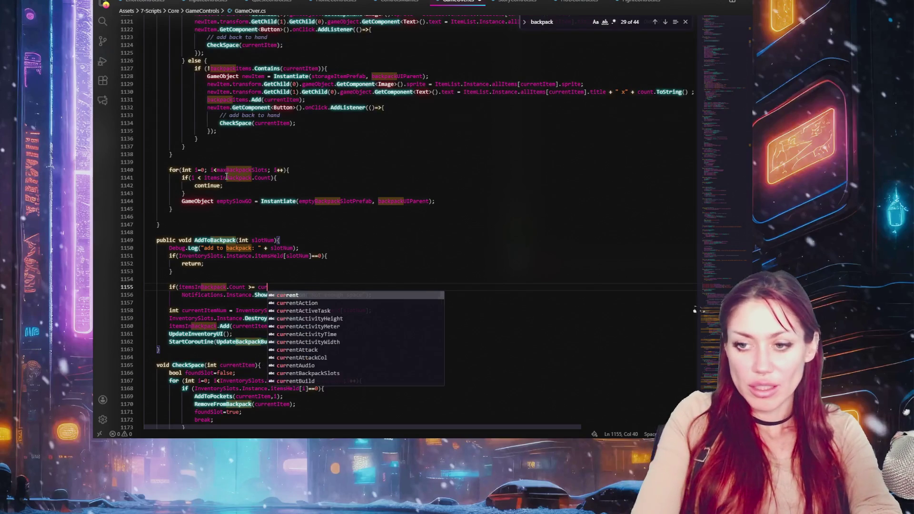
pyautogui.press('Tab')
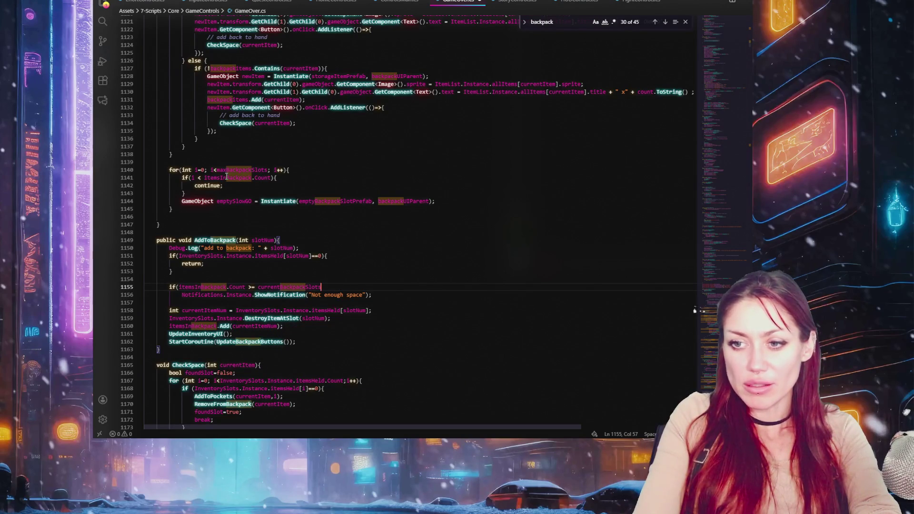
pyautogui.write('){')
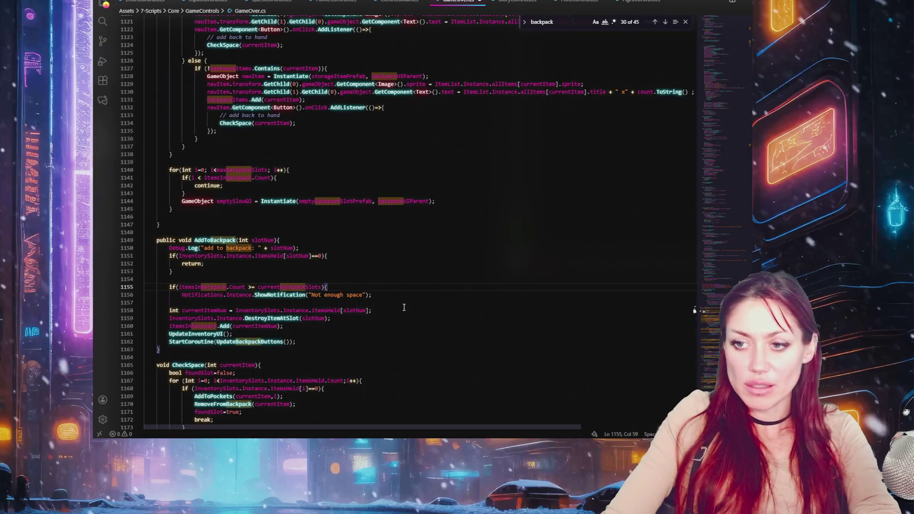
pyautogui.press('Return')
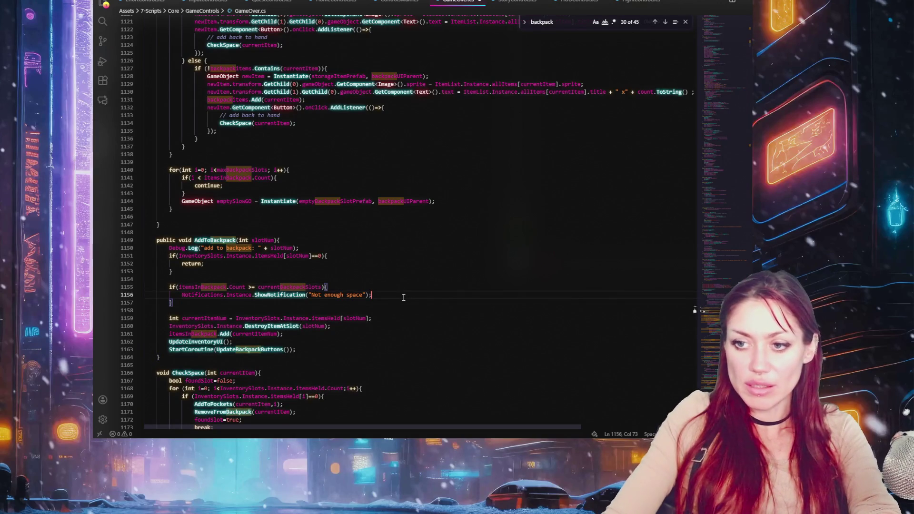
pyautogui.press('Return')
pyautogui.write('return;')
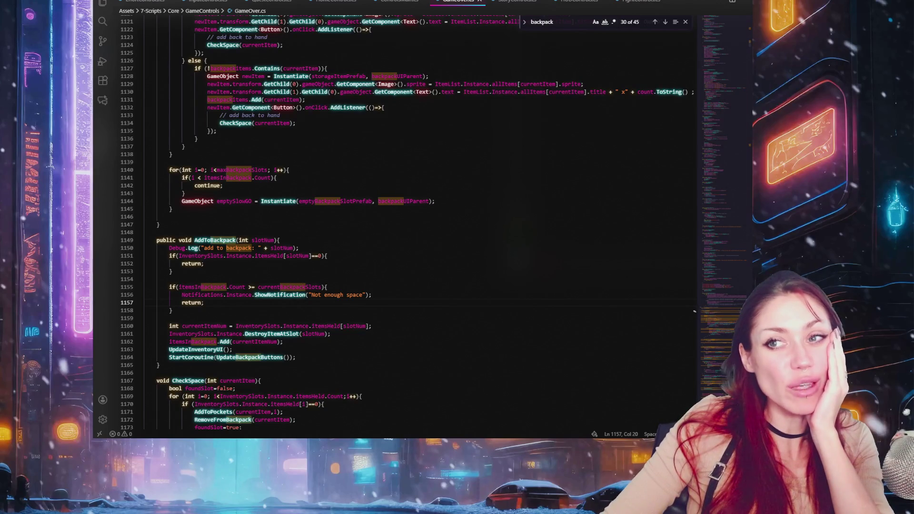
pyautogui.hotkey('alt', 'Tab')
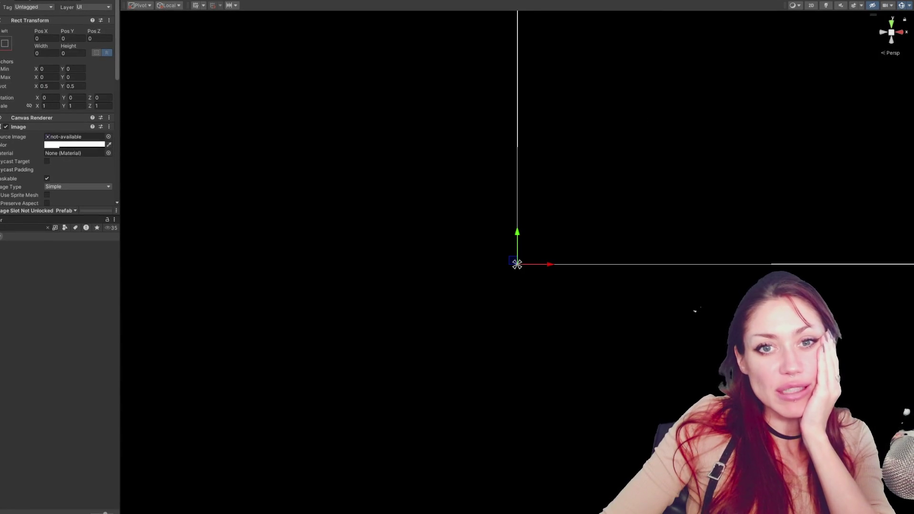
# Save the modified prefab and start the game from the main menu into the base yard.
pyautogui.click(368, 262)
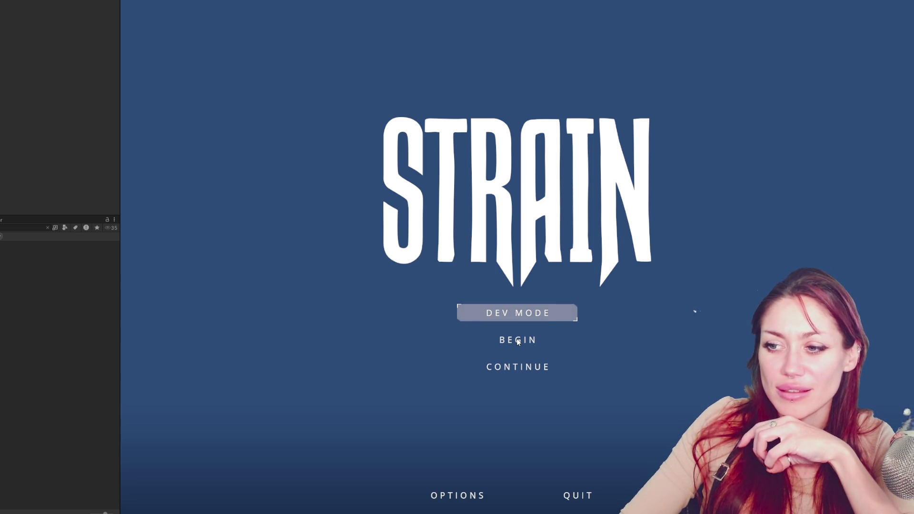
pyautogui.click(530, 319)
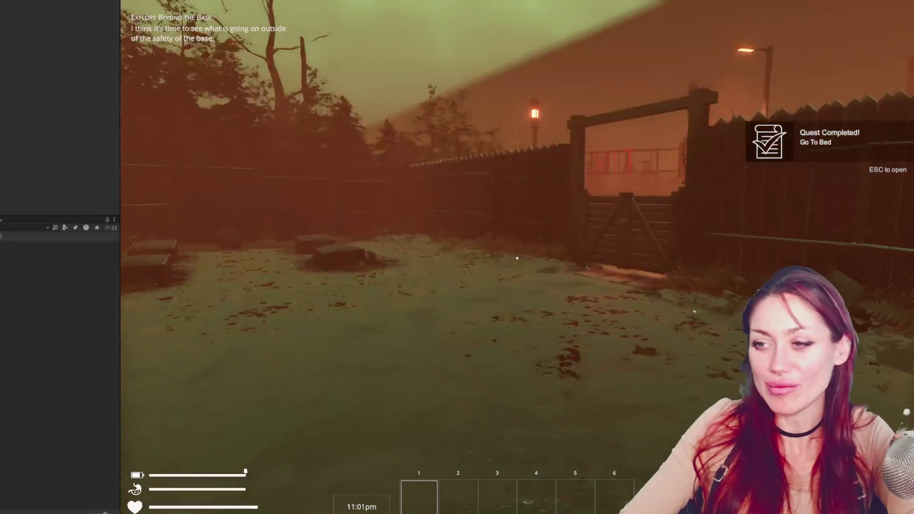
# Browse the pause menu's Build, Tasks and Inventory pages, then resume playing.
pyautogui.press('Escape')
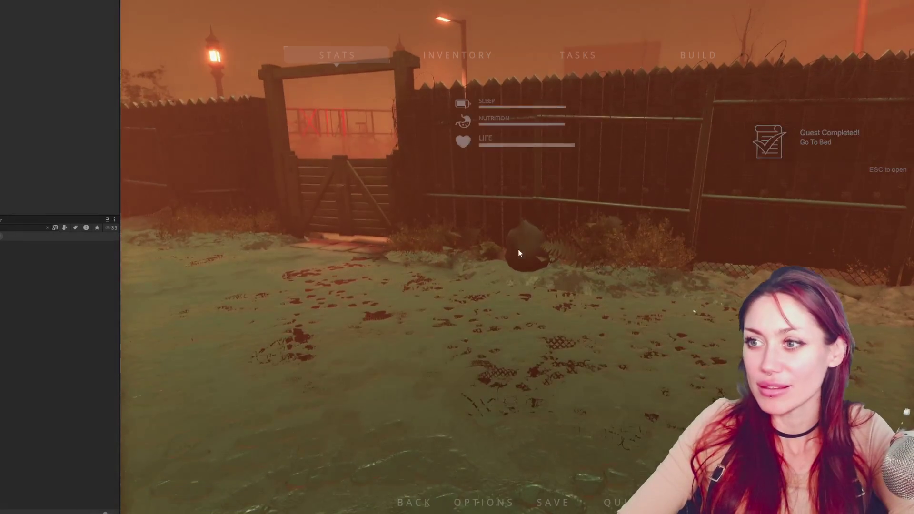
pyautogui.click(680, 58)
pyautogui.click(571, 52)
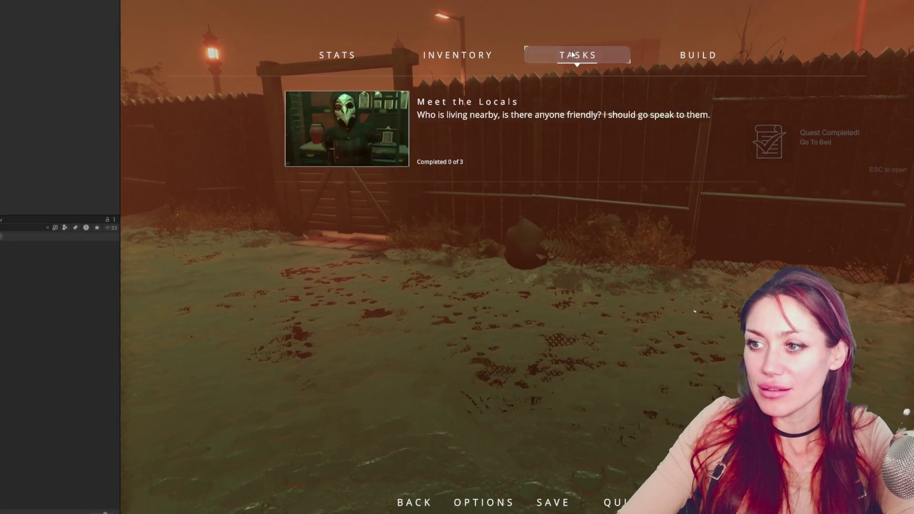
pyautogui.click(471, 59)
pyautogui.press('Escape')
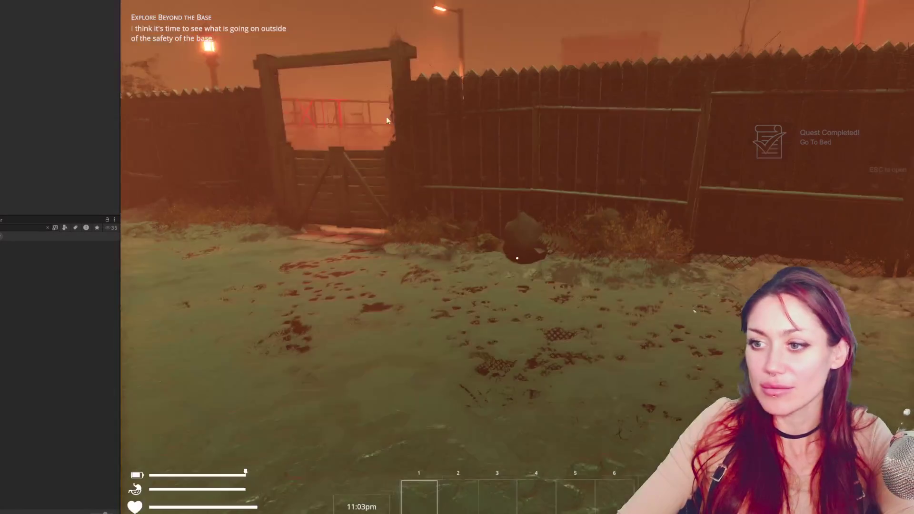
# Harvest wildberries from the bush by the fence and try using them from inventory slot 1.
pyautogui.press('w')
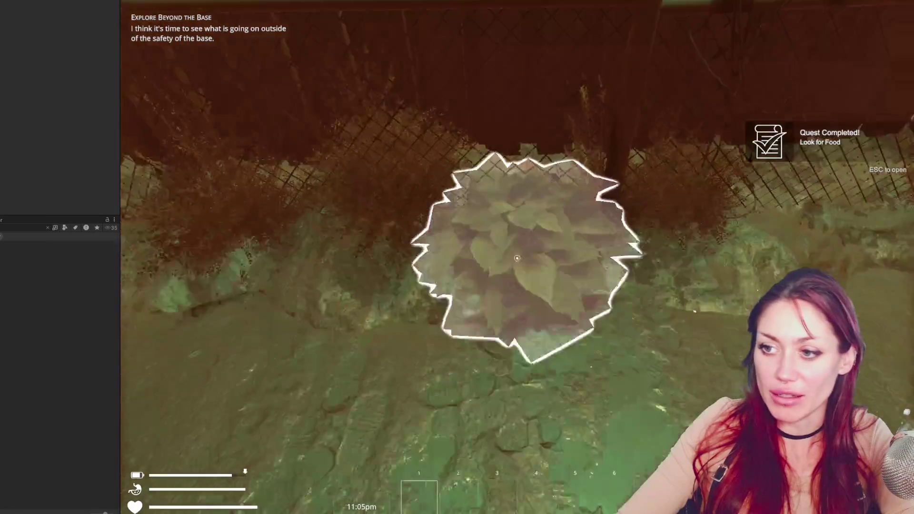
pyautogui.press('e')
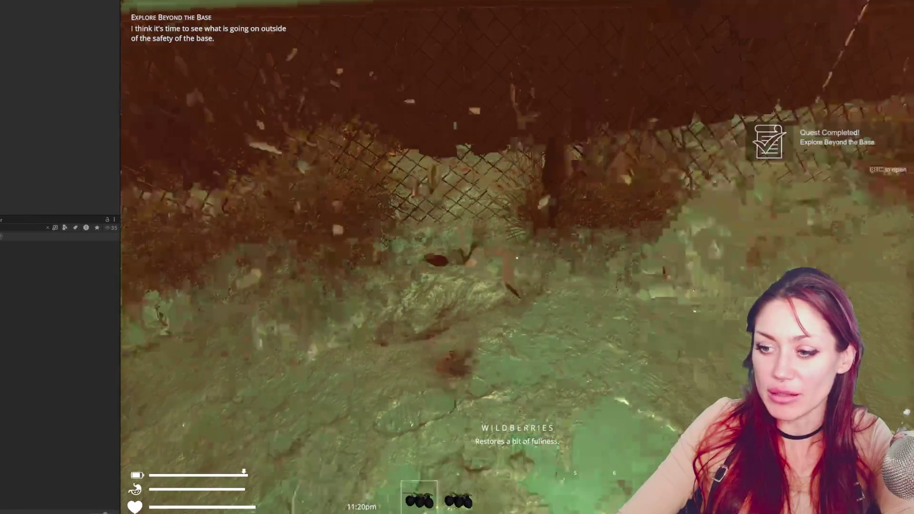
pyautogui.press('Escape')
pyautogui.click(472, 62)
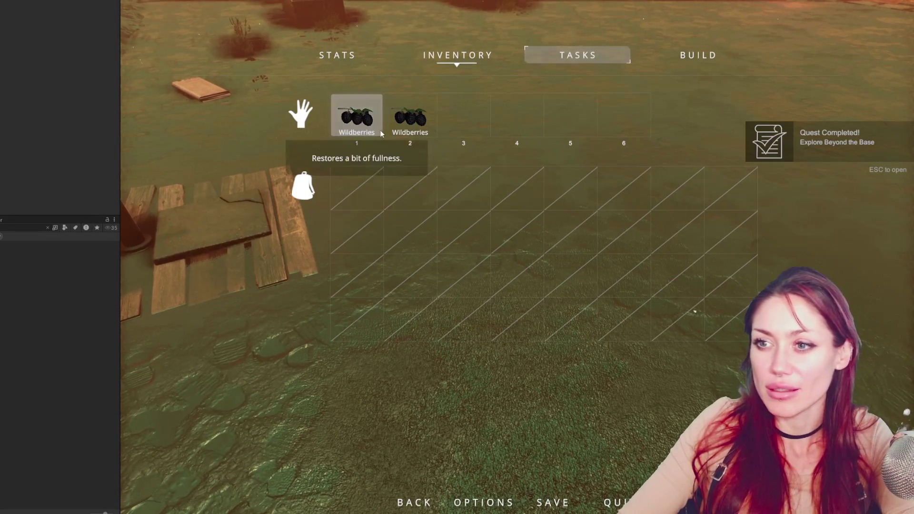
pyautogui.click(376, 113)
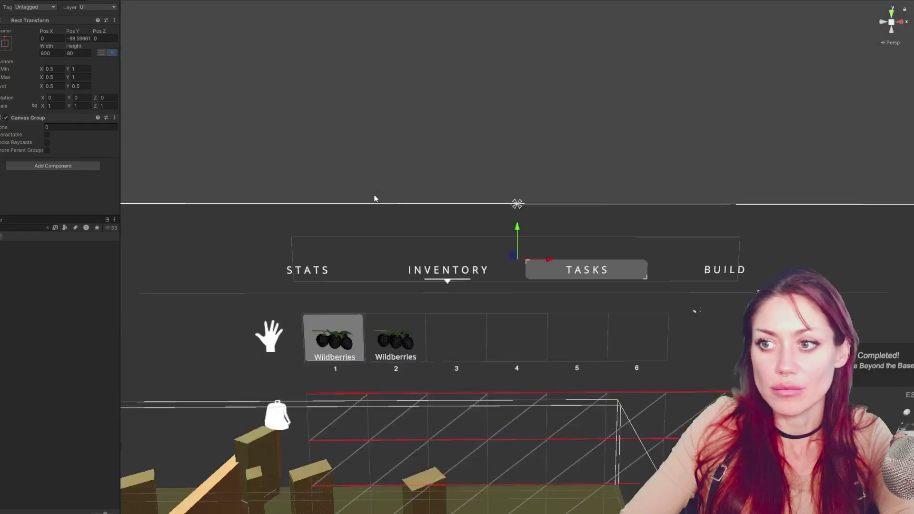
# Drag the NOT ENOUGH SPACE banner upward and retrigger it from the Inventory tab to check.
pyautogui.moveTo(517, 227); pyautogui.dragTo(522, 199)
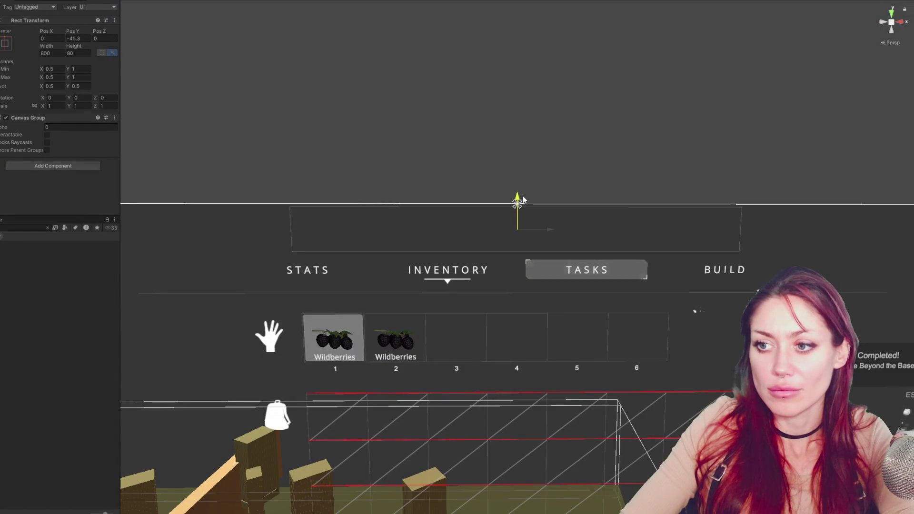
pyautogui.click(343, 10)
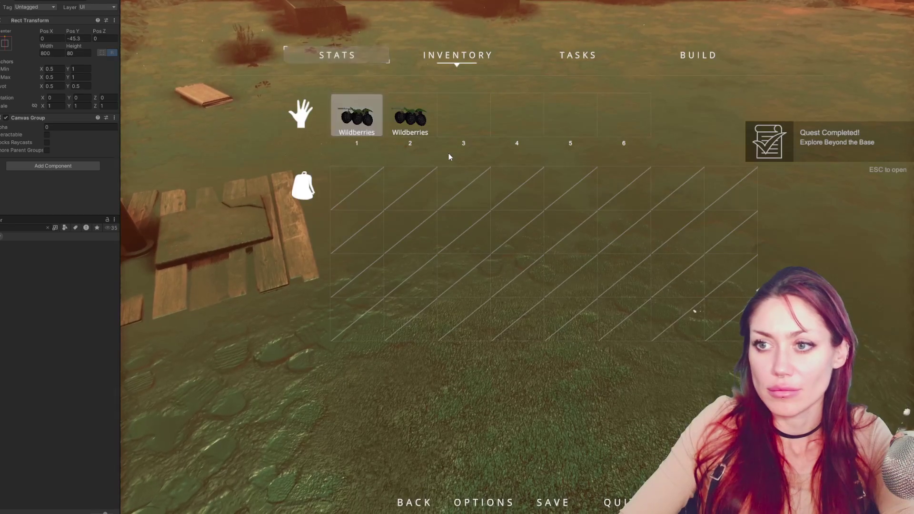
pyautogui.press('Escape')
pyautogui.press('Escape')
pyautogui.click(457, 55)
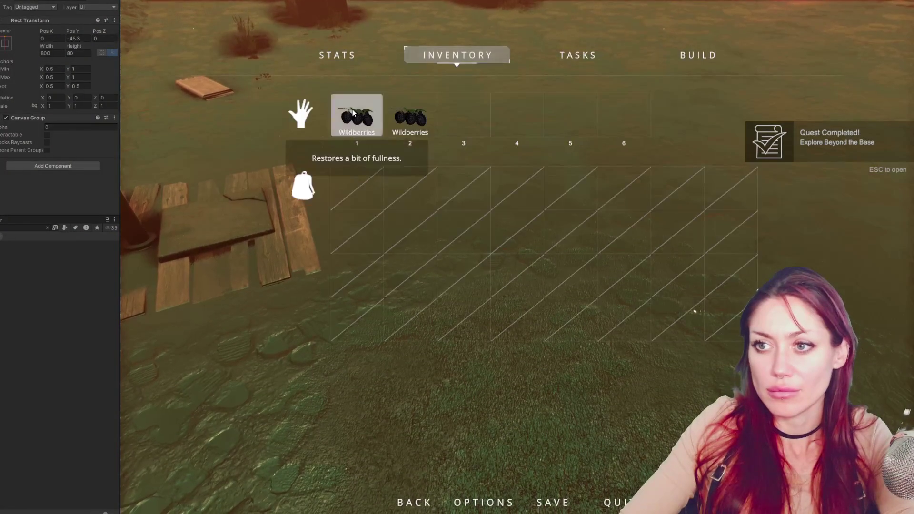
pyautogui.click(353, 113)
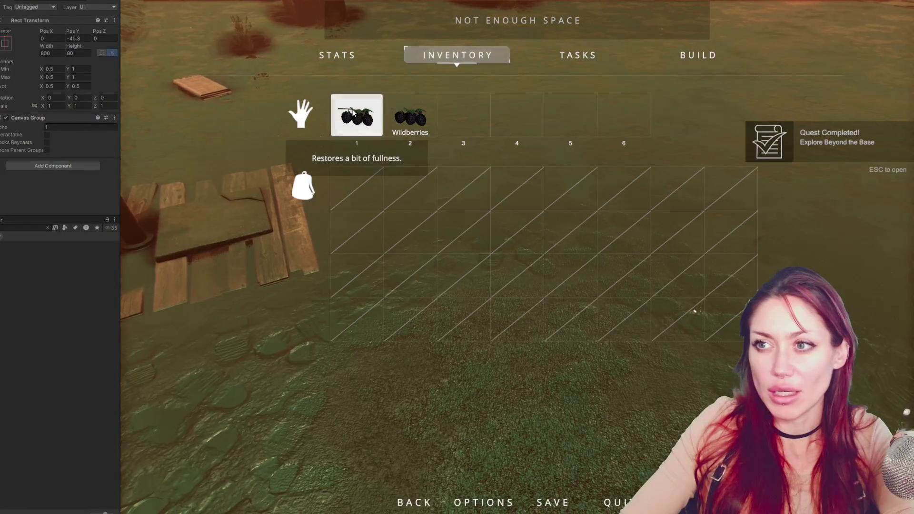
# Set the banner's height to 60 and Pos Y to -45, retriggering it after each change.
pyautogui.click(82, 54)
pyautogui.write('60')
pyautogui.click(365, 119)
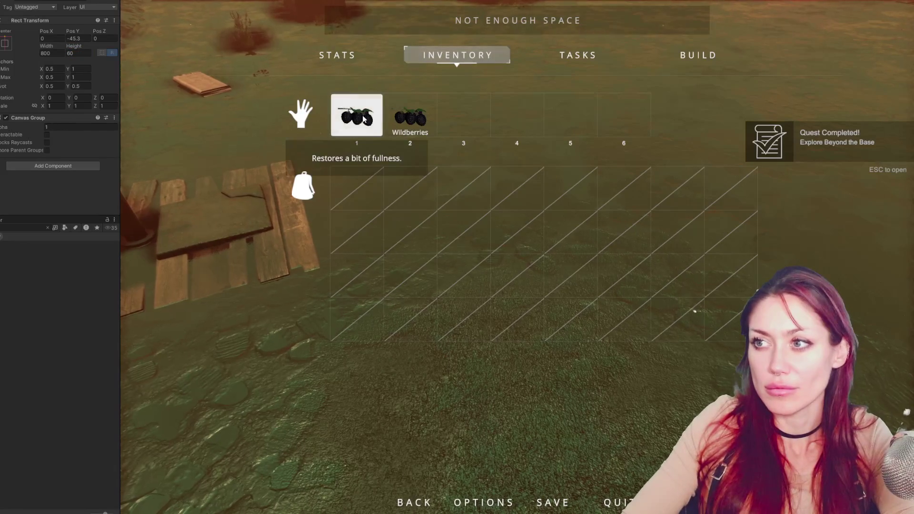
pyautogui.click(76, 40)
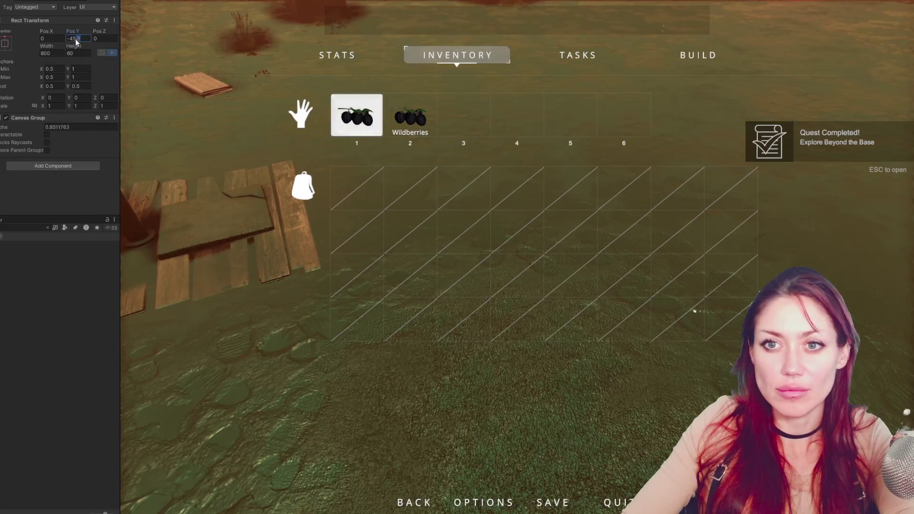
pyautogui.write('-45')
pyautogui.click(351, 113)
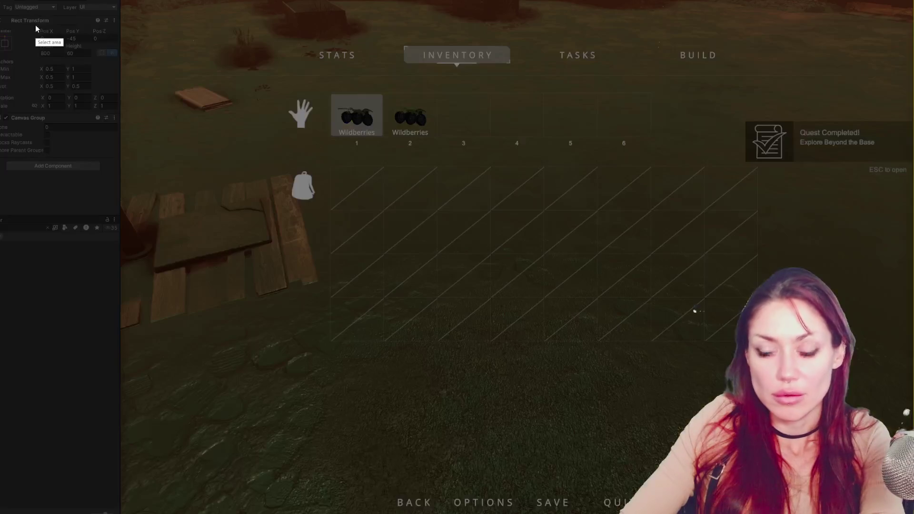
pyautogui.moveTo(36, 29); pyautogui.dragTo(121, 74)
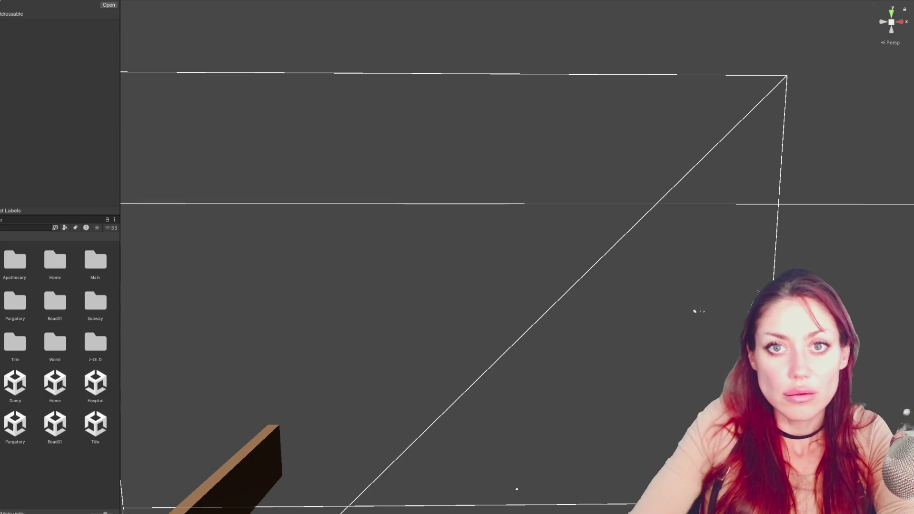
# Set NotificationUI's Rect Transform Pos Y to -45 and Height to 60.
pyautogui.click(79, 59)
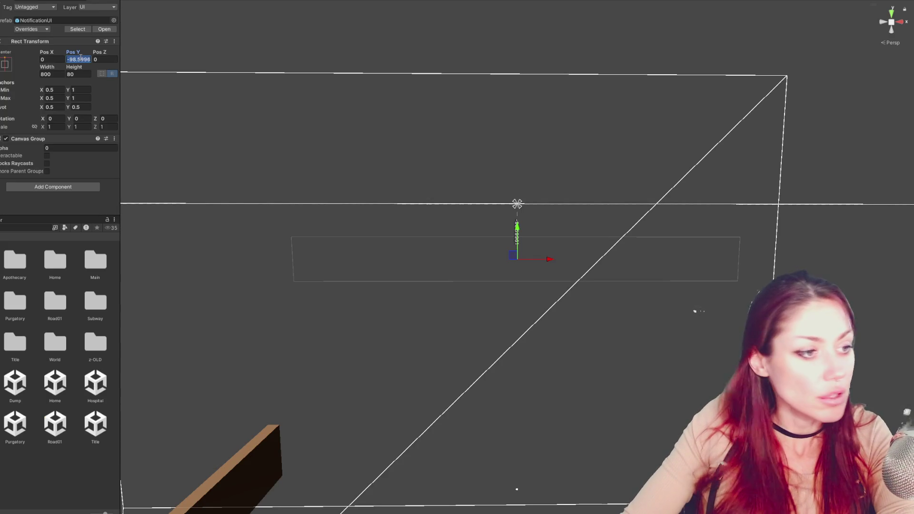
pyautogui.write('-45')
pyautogui.press('Tab')
pyautogui.press('Tab')
pyautogui.press('Tab')
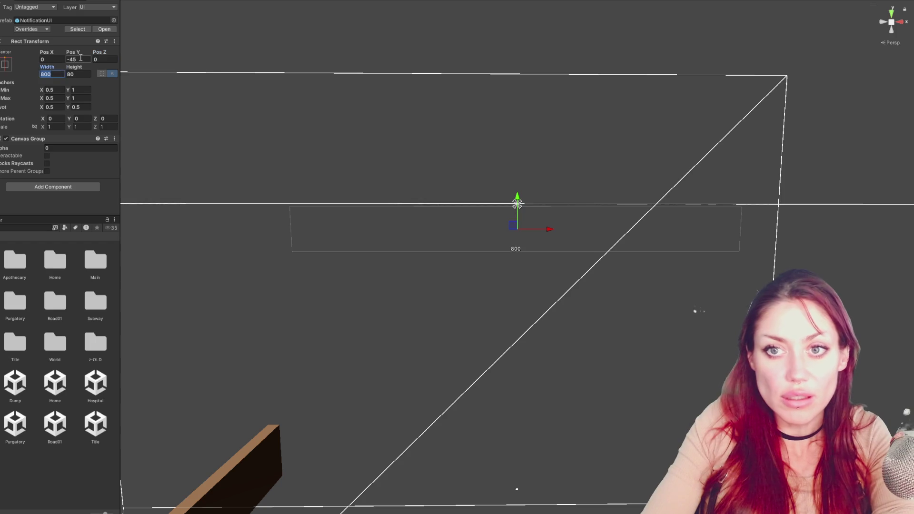
pyautogui.write('60')
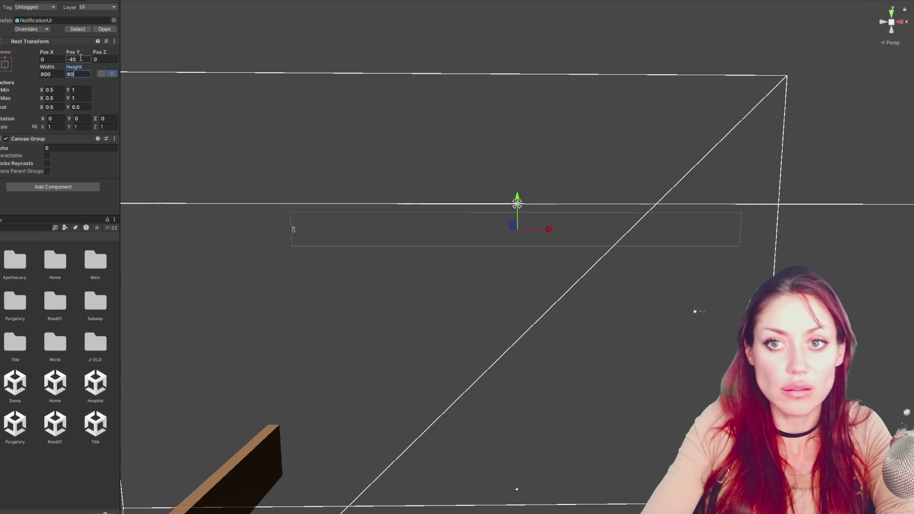
pyautogui.press('Return')
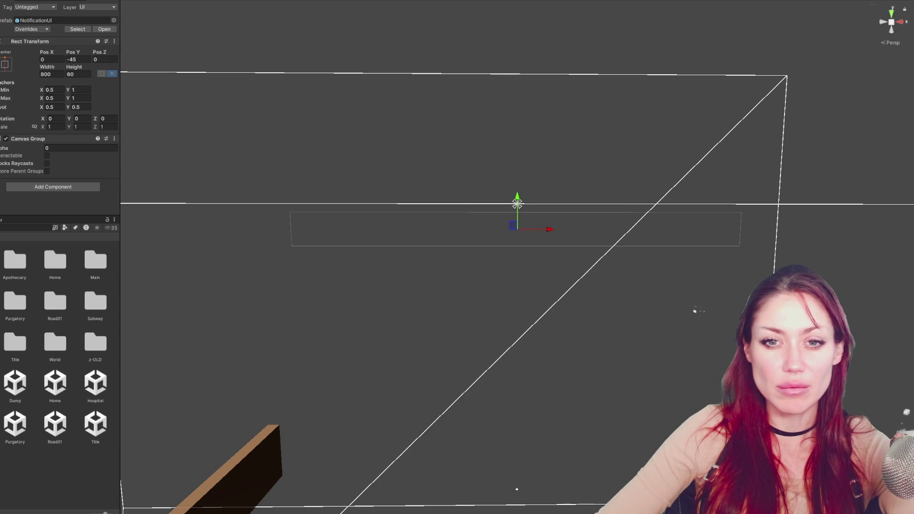
pyautogui.click(516, 204)
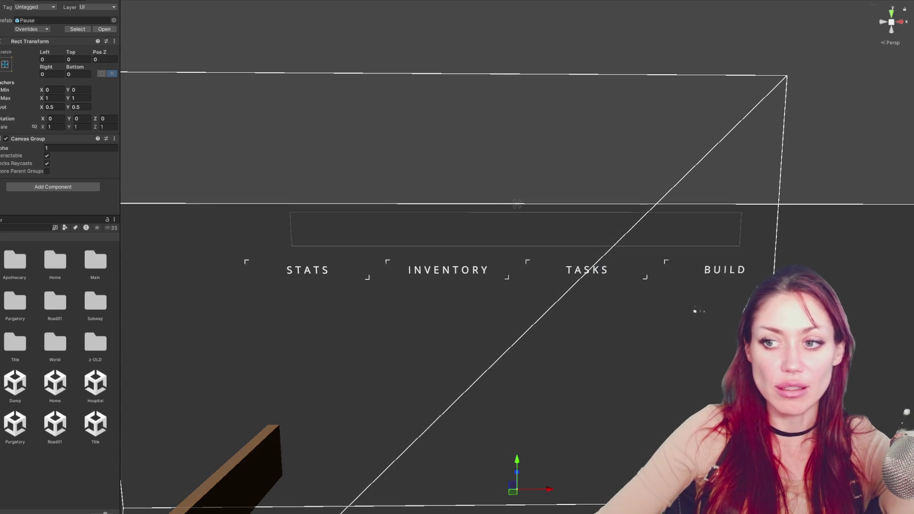
# Frame the pause menu and move the TP counter up and left toward the stats.
pyautogui.press('f')
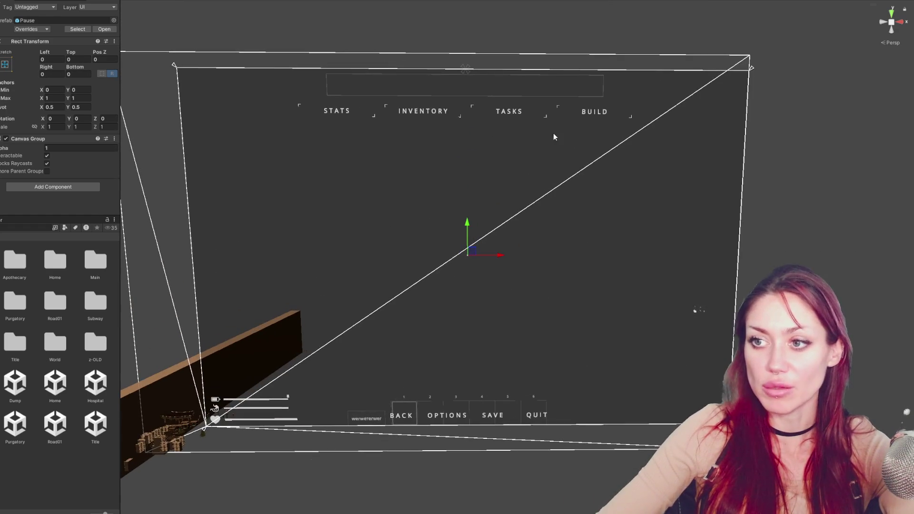
pyautogui.click(695, 310)
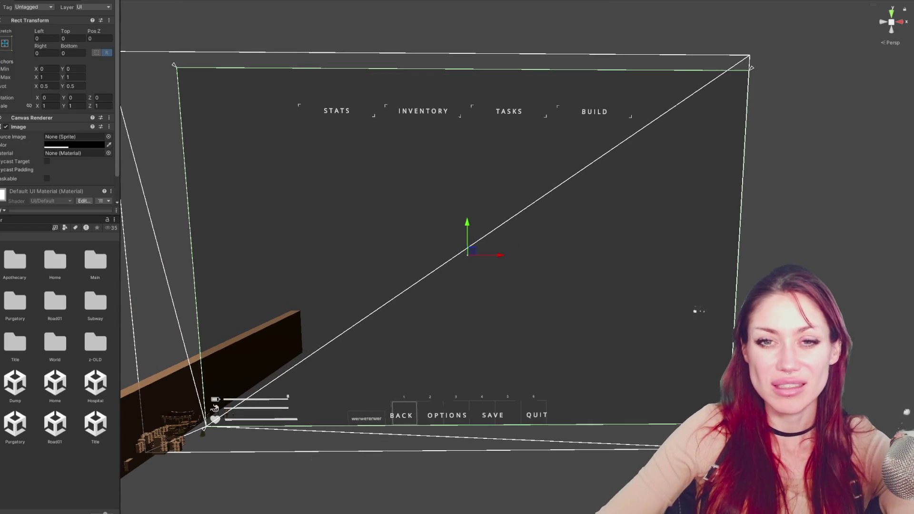
pyautogui.click(464, 111)
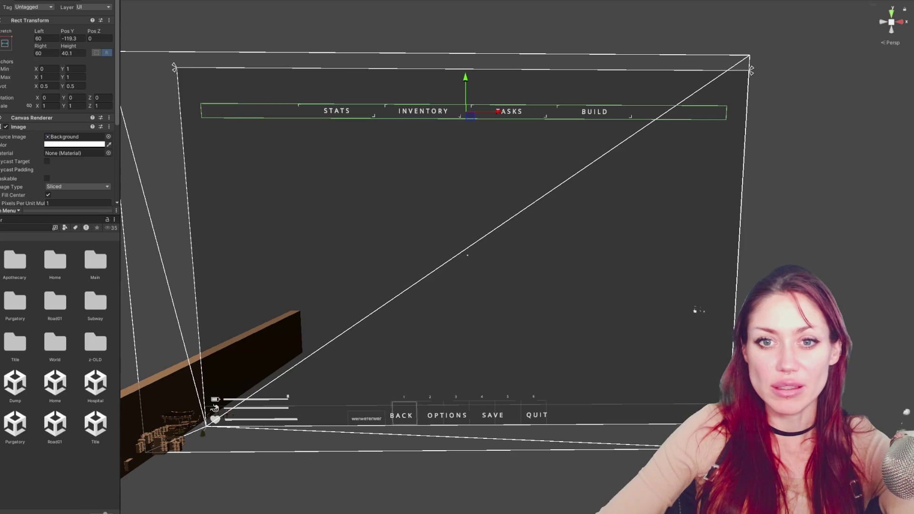
pyautogui.click(11, 2)
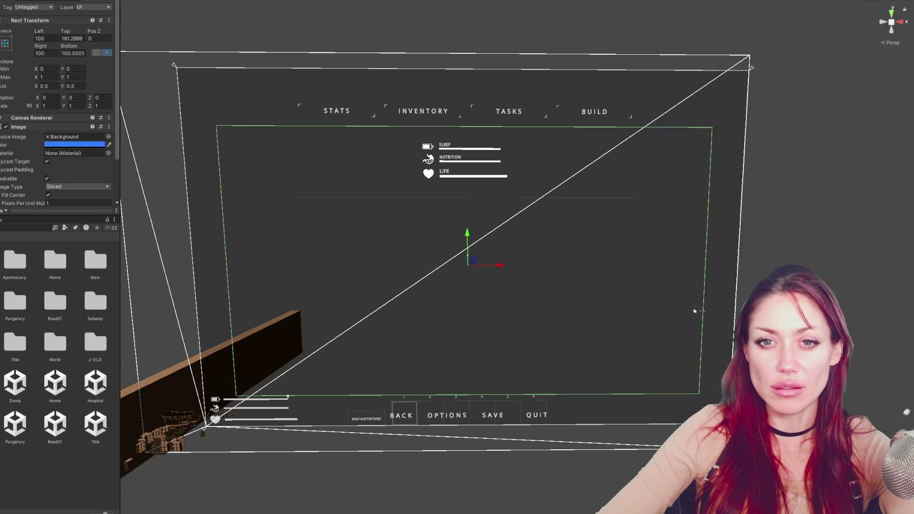
pyautogui.click(12, 2)
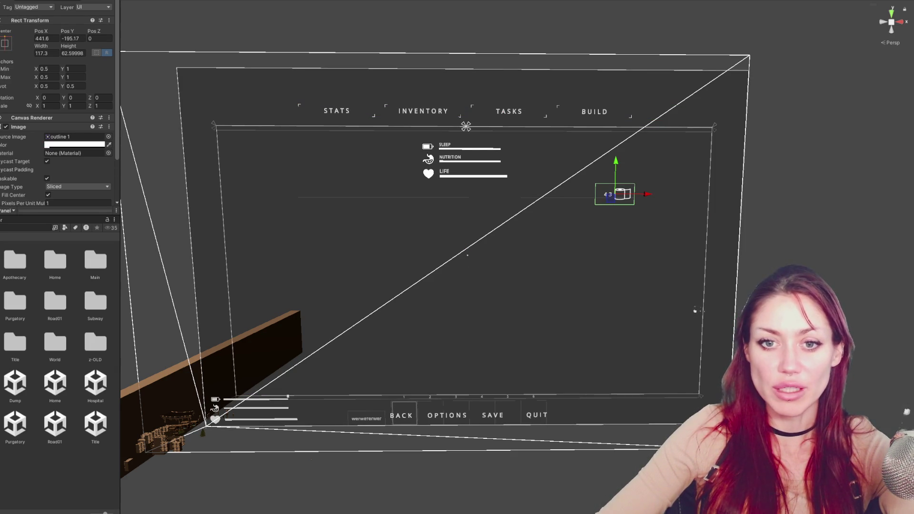
pyautogui.moveTo(617, 164); pyautogui.dragTo(623, 121)
pyautogui.click(642, 151)
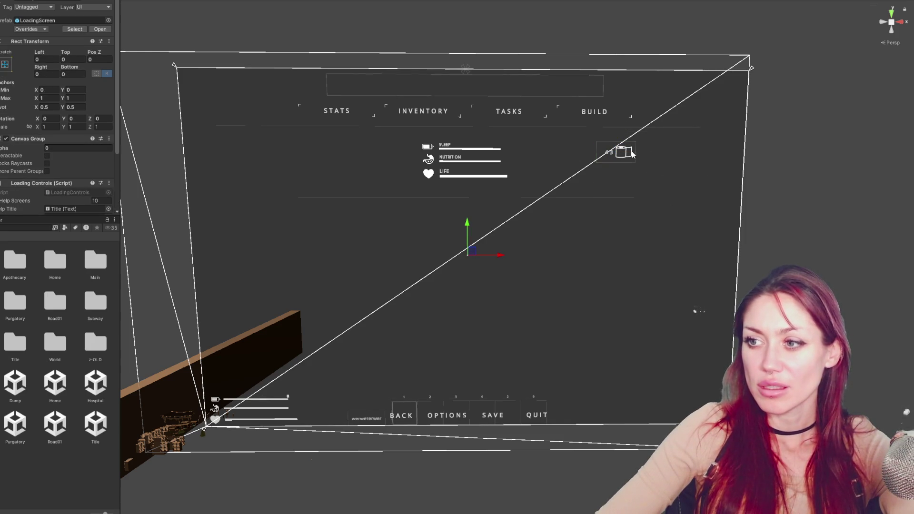
pyautogui.click(628, 154)
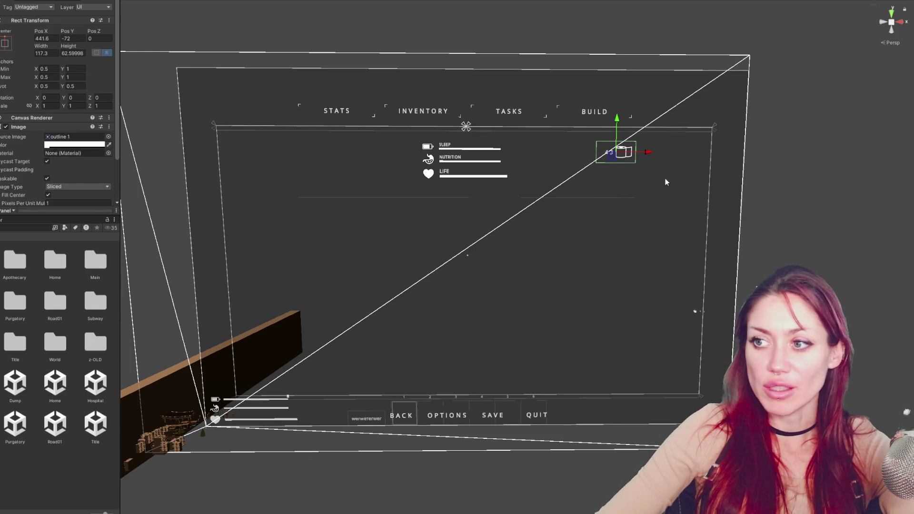
pyautogui.moveTo(649, 156)
pyautogui.mouseDown()
pyautogui.moveTo(371, 149)
pyautogui.moveTo(573, 143)
pyautogui.moveTo(541, 125)
pyautogui.moveTo(549, 117)
pyautogui.mouseUp()
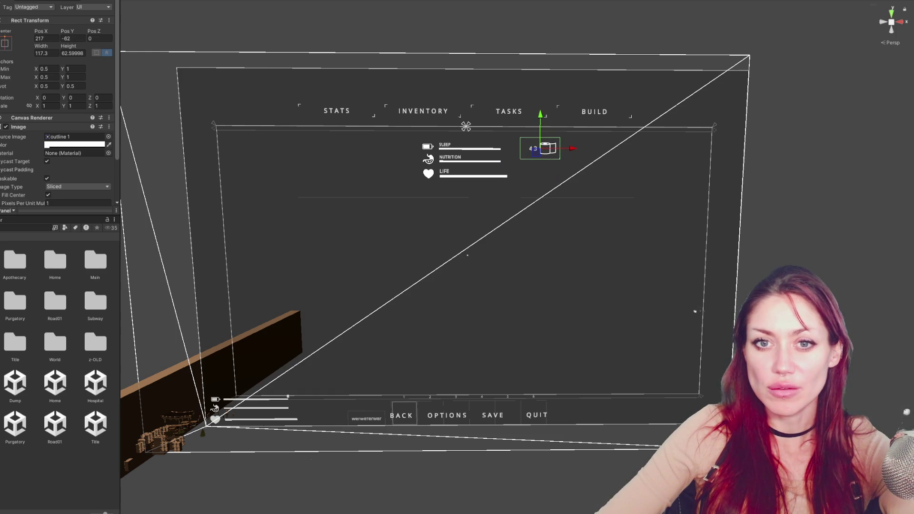
# Shift the Sleep, Nutrition and Life bars left and place the TP counter right beside them.
pyautogui.click(466, 214)
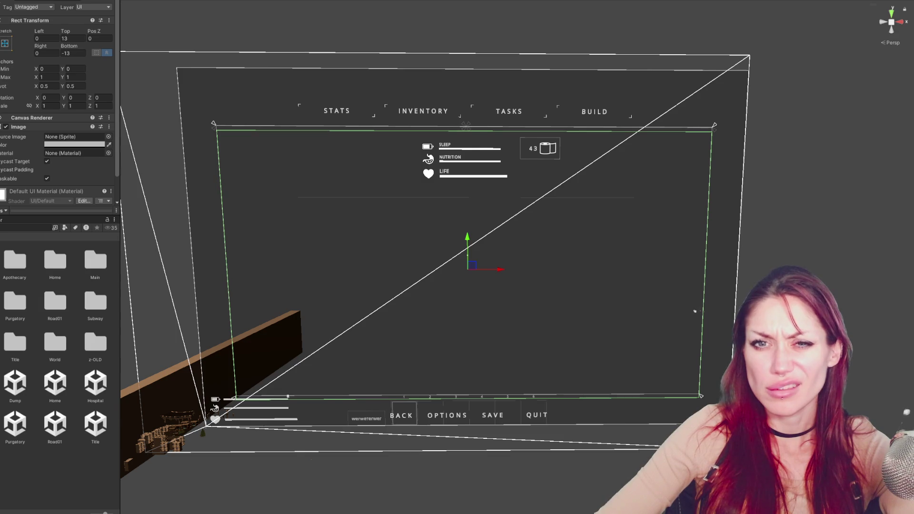
pyautogui.click(467, 255)
pyautogui.moveTo(509, 241); pyautogui.dragTo(473, 241)
pyautogui.click(543, 149)
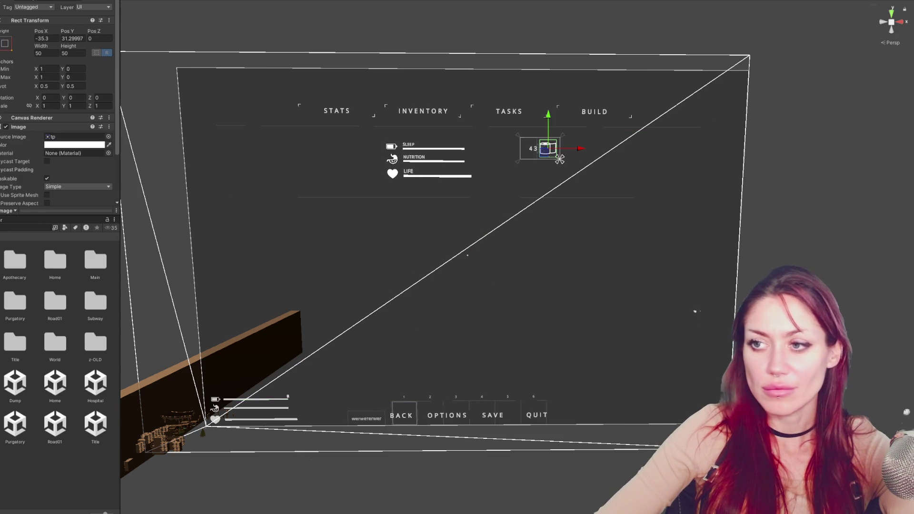
pyautogui.moveTo(570, 151); pyautogui.dragTo(534, 155)
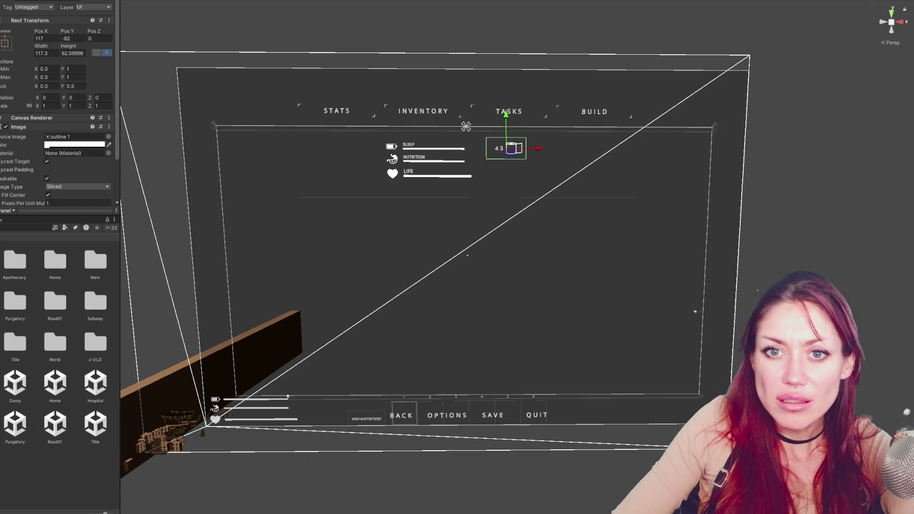
pyautogui.click(467, 261)
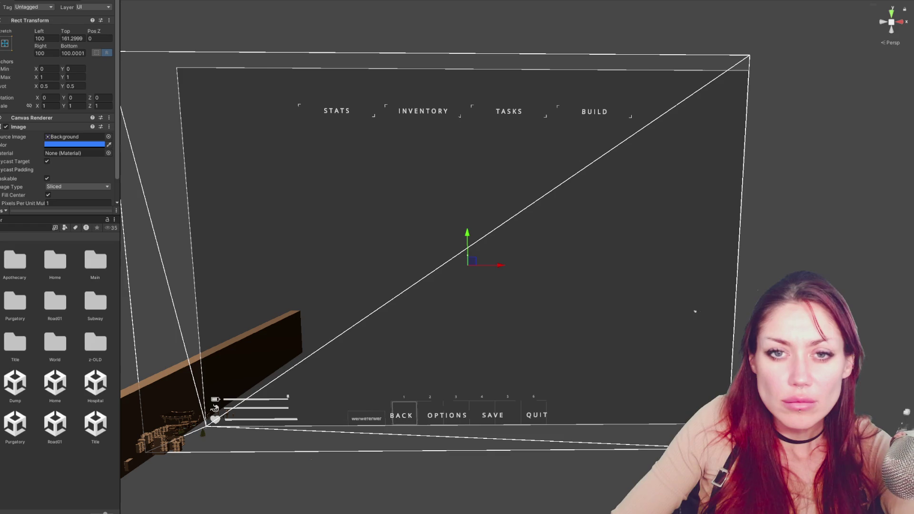
pyautogui.click(467, 261)
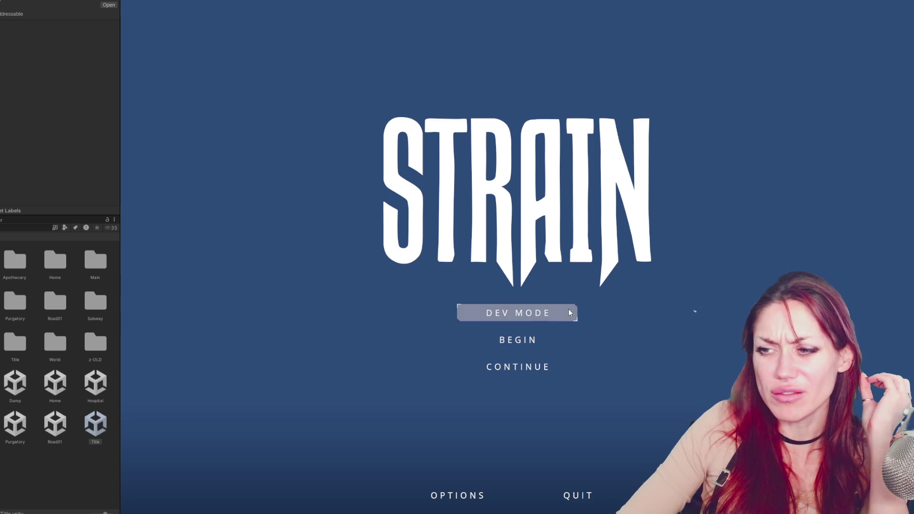
# Start a new game, check the pause menu's Tasks and Inventory pages, then return to the Scene view.
pyautogui.click(523, 345)
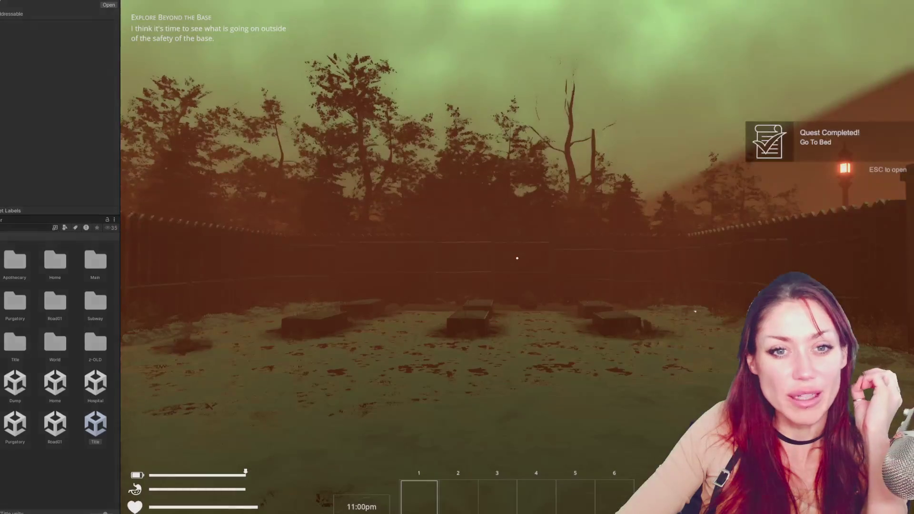
pyautogui.press('Escape')
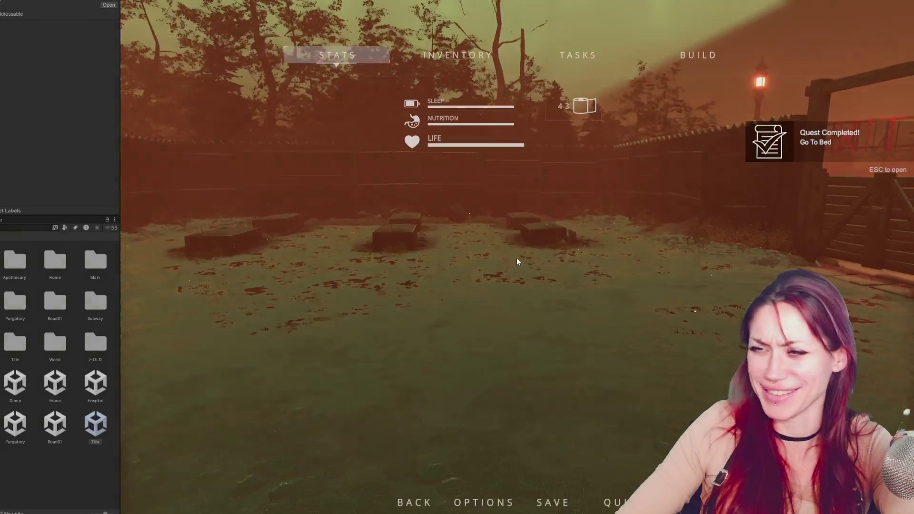
pyautogui.click(574, 55)
pyautogui.click(496, 50)
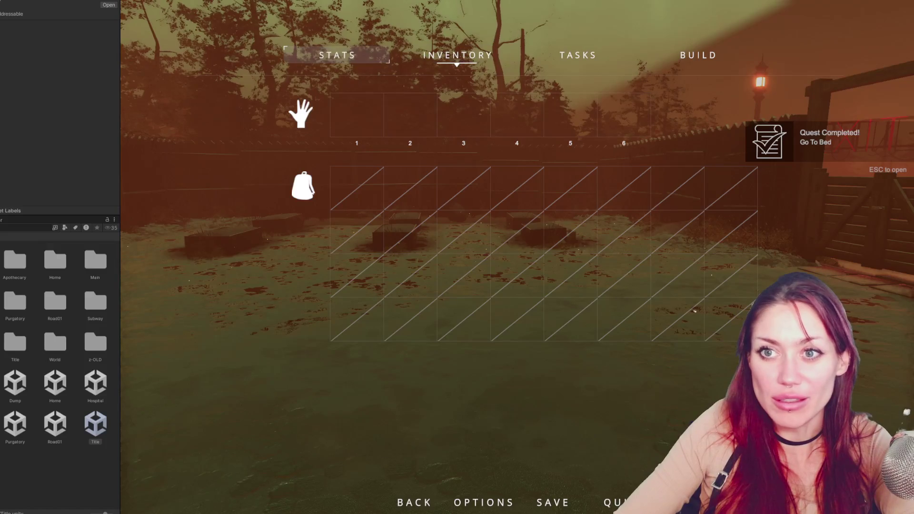
pyautogui.click(434, 20)
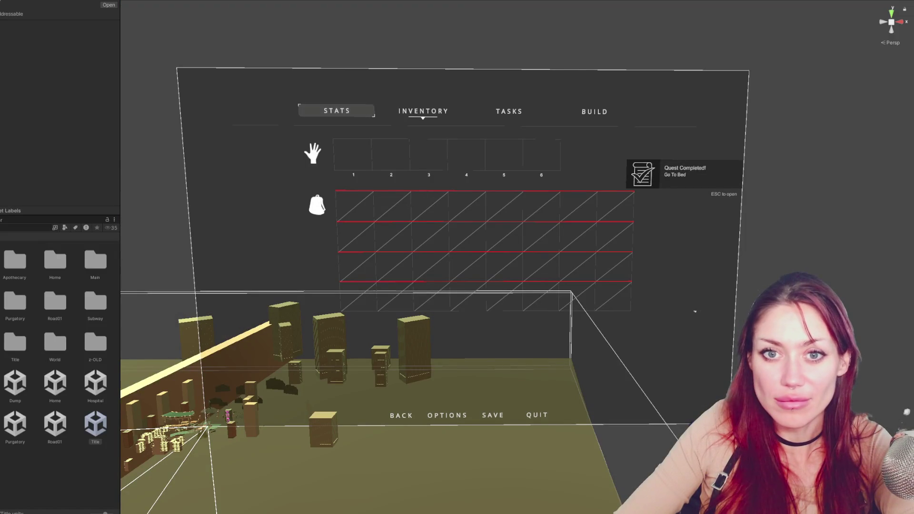
# Lower the top-left inventory slot's Image colour alpha to 20.
pyautogui.click(290, 202)
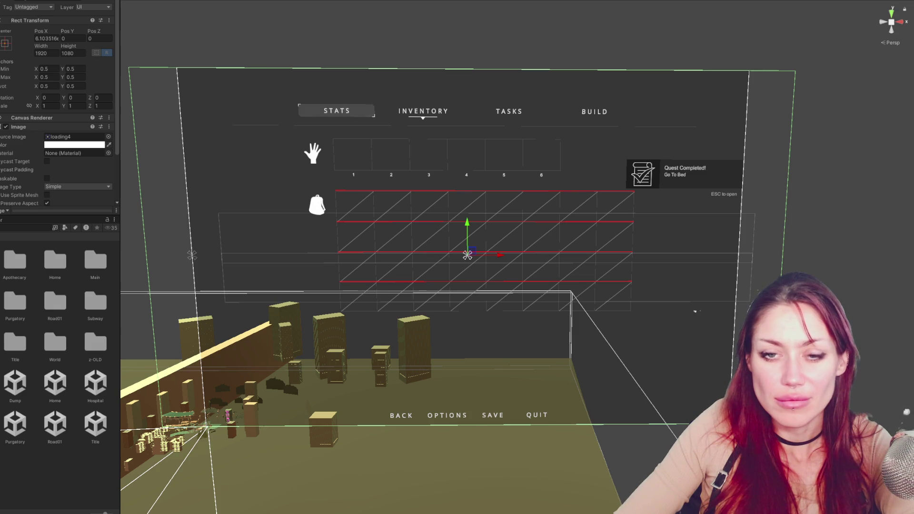
pyautogui.click(467, 261)
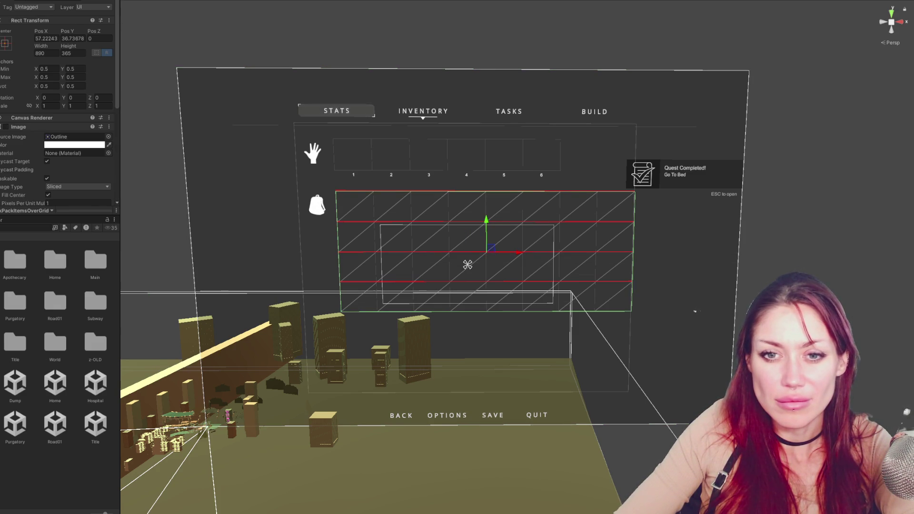
pyautogui.click(354, 206)
pyautogui.click(49, 153)
pyautogui.click(74, 313)
pyautogui.moveTo(74, 314); pyautogui.dragTo(71, 315)
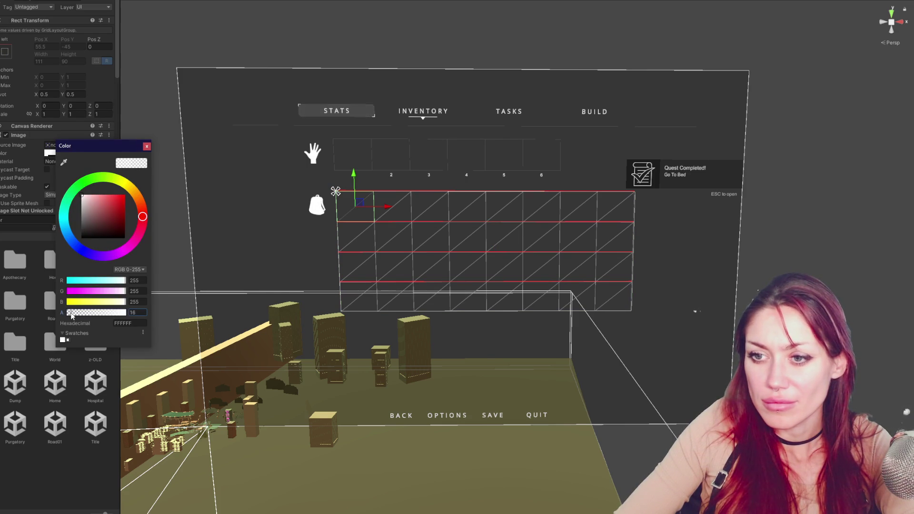
pyautogui.write('20')
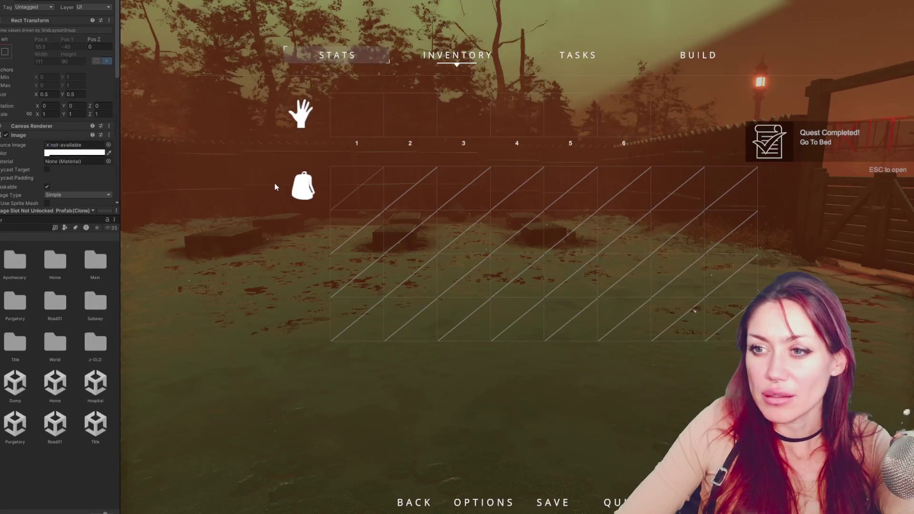
# Pick up wildberries from the bush and check them on the Inventory, Tasks and Stats pages.
pyautogui.press('Escape')
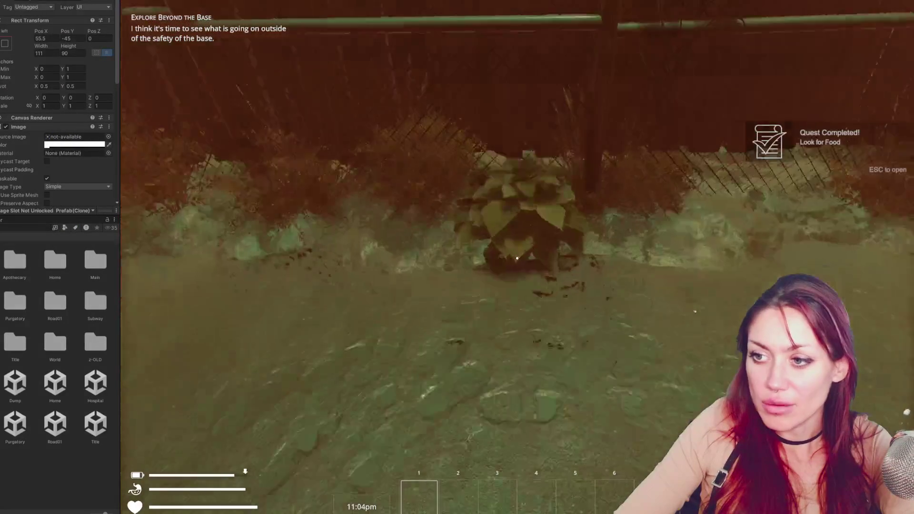
pyautogui.press('e')
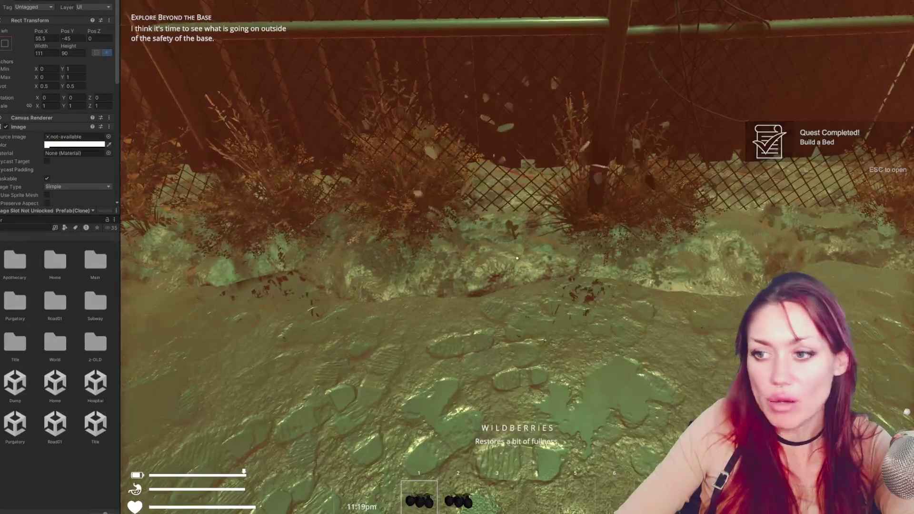
pyautogui.press('Escape')
pyautogui.click(457, 56)
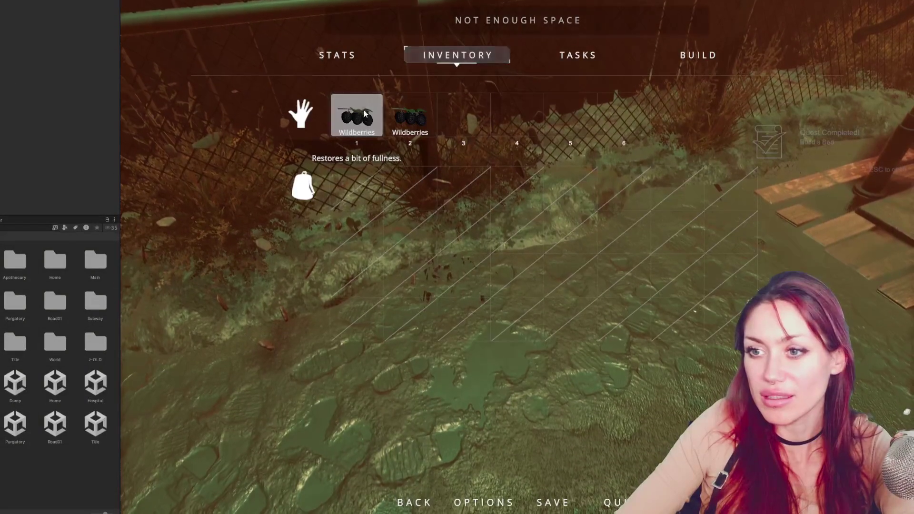
pyautogui.click(597, 50)
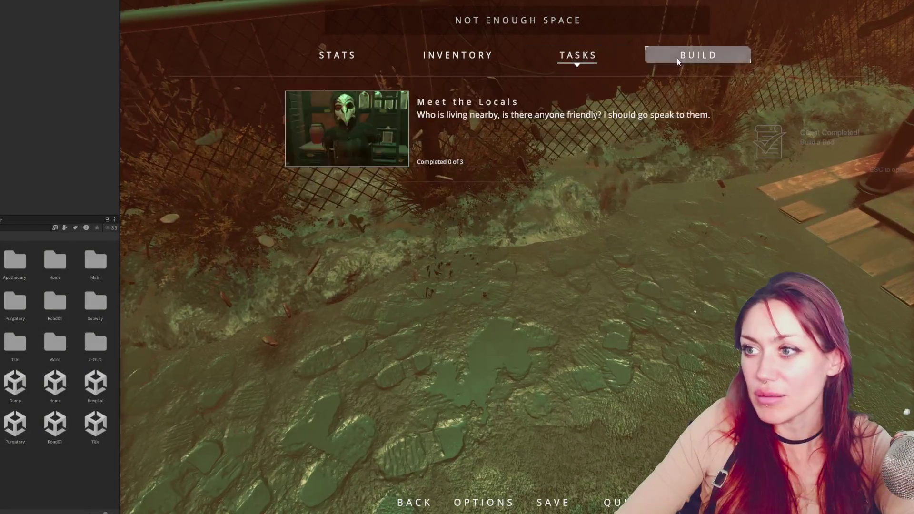
pyautogui.click(376, 57)
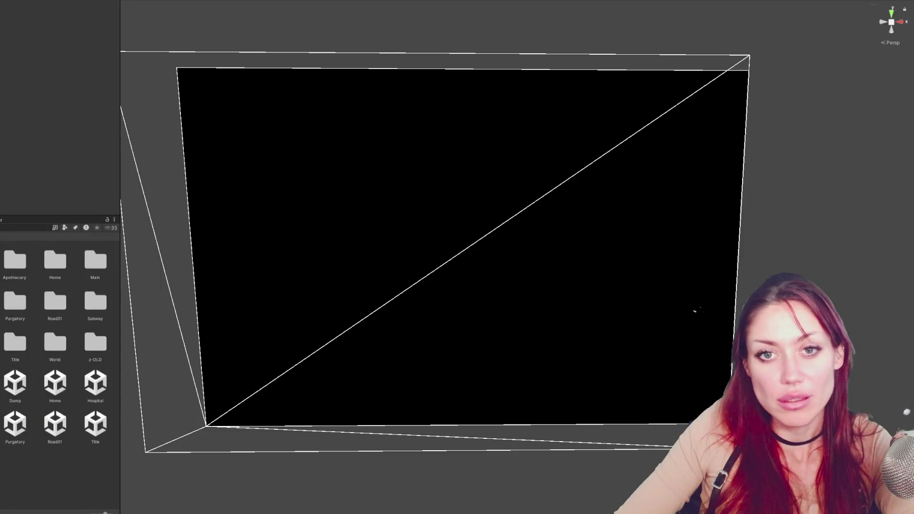
# Frame the backpack storage slot prefab and set its Image colour alpha to 20.
pyautogui.click(42, 227)
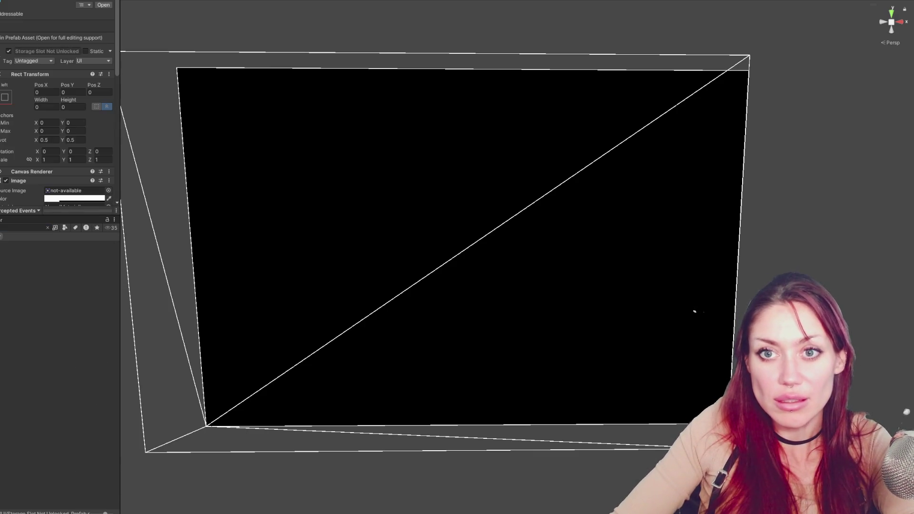
pyautogui.scroll(-4, 53, 80)
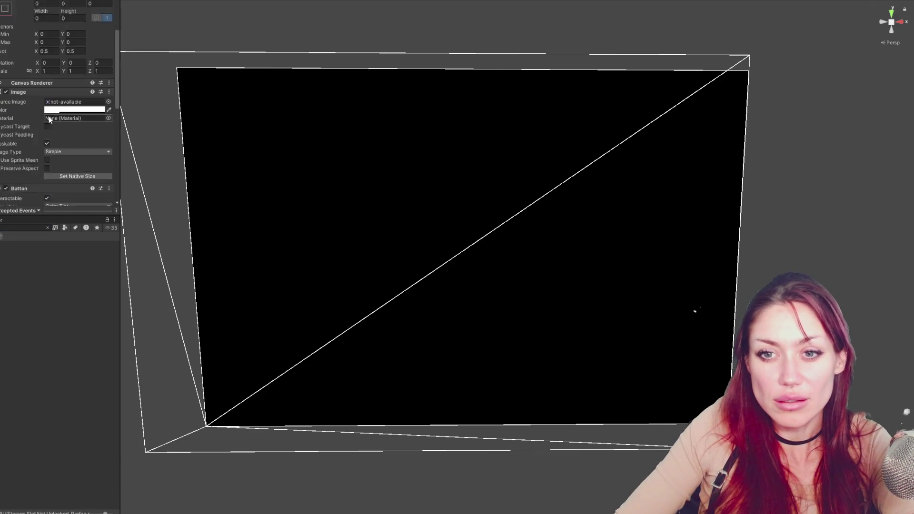
pyautogui.scroll(4, 53, 80)
pyautogui.press('f')
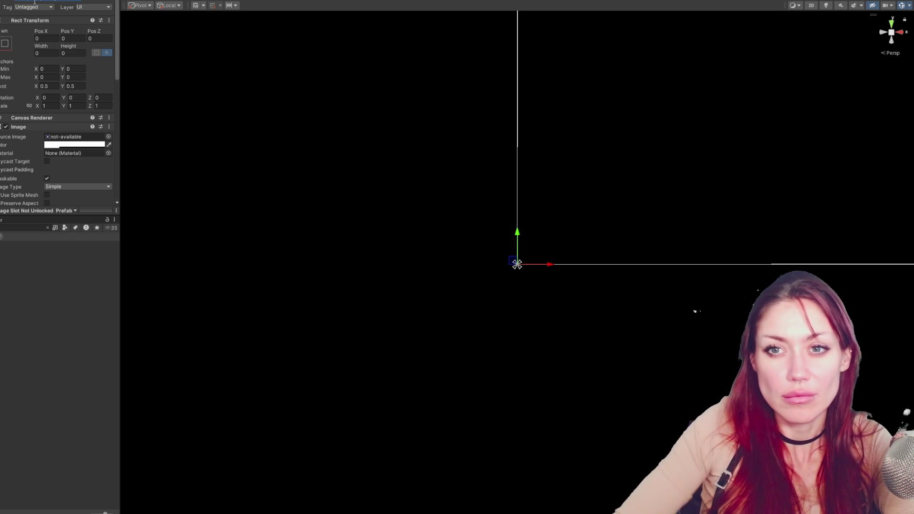
pyautogui.click(74, 144)
pyautogui.click(164, 308)
pyautogui.write('20')
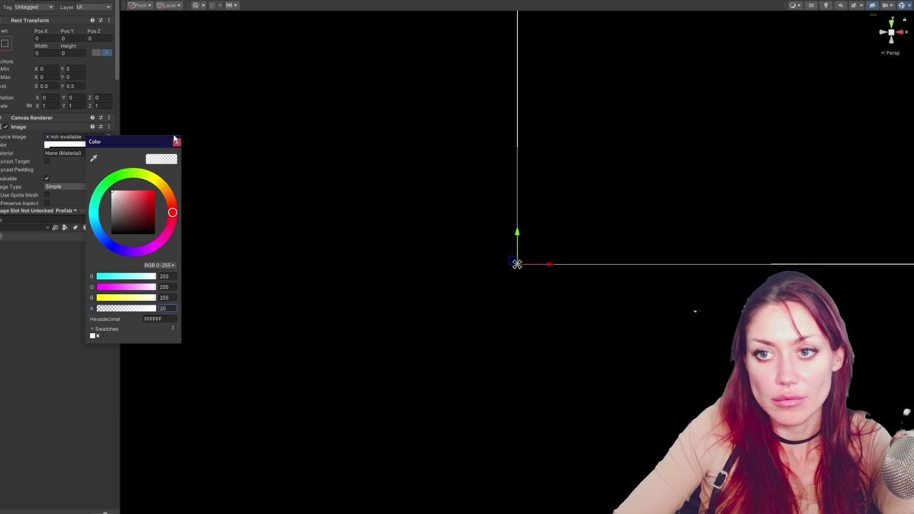
pyautogui.click(176, 142)
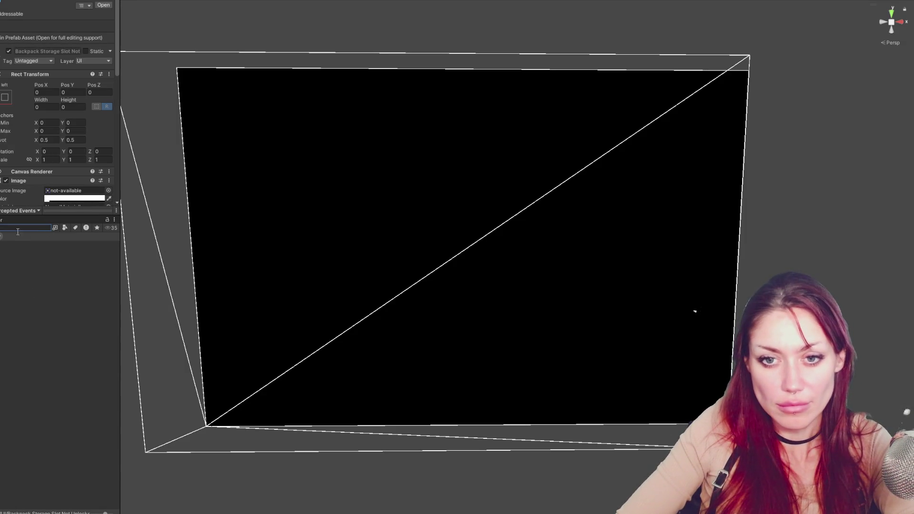
# Search the project assets for 'controls' and select the GameOver script.
pyautogui.press('BackSpace')
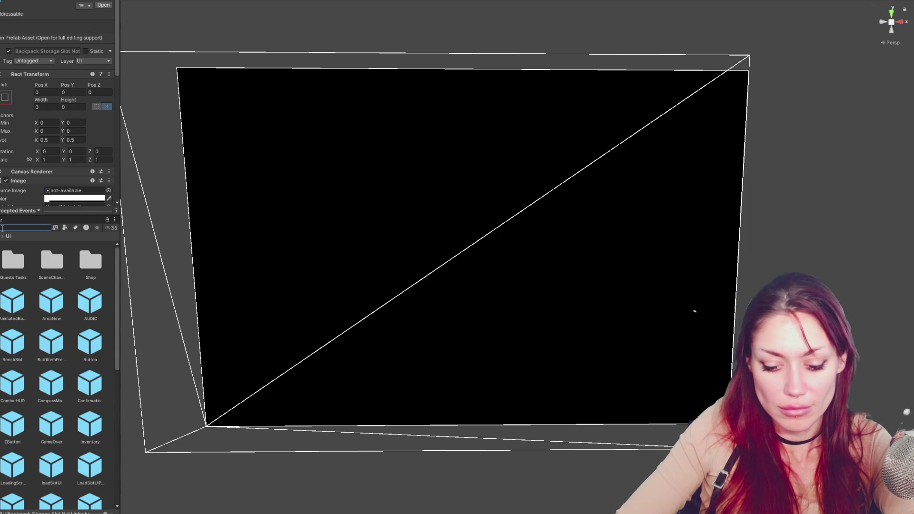
pyautogui.write('controls')
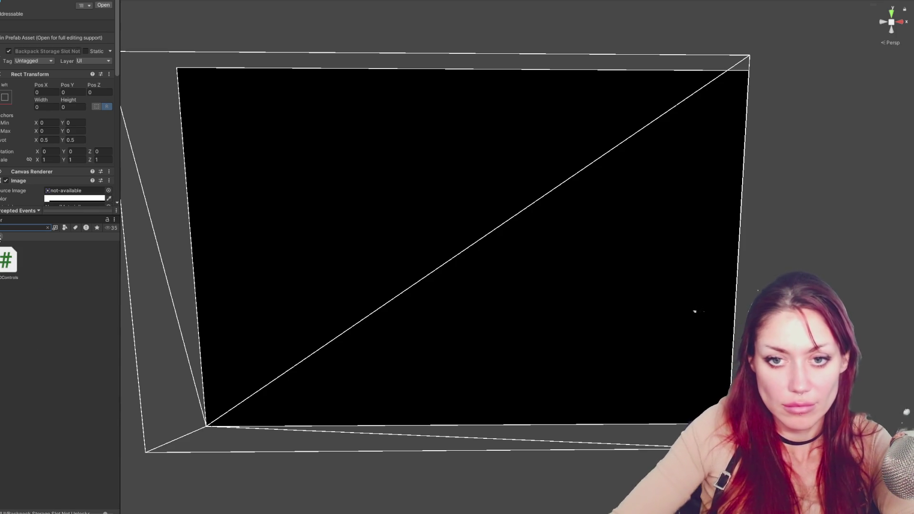
pyautogui.click(98, 254)
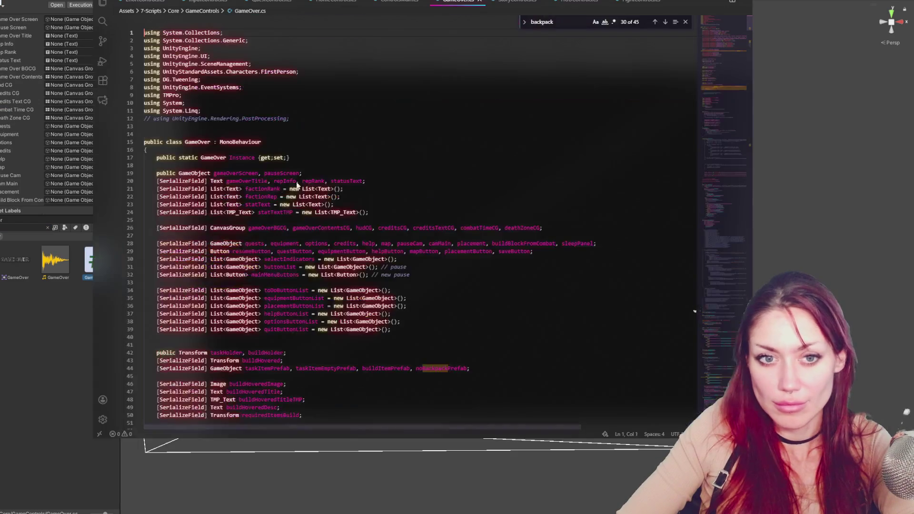
# Search GameOver.cs for 'tp', stepping through every match.
pyautogui.click(395, 180)
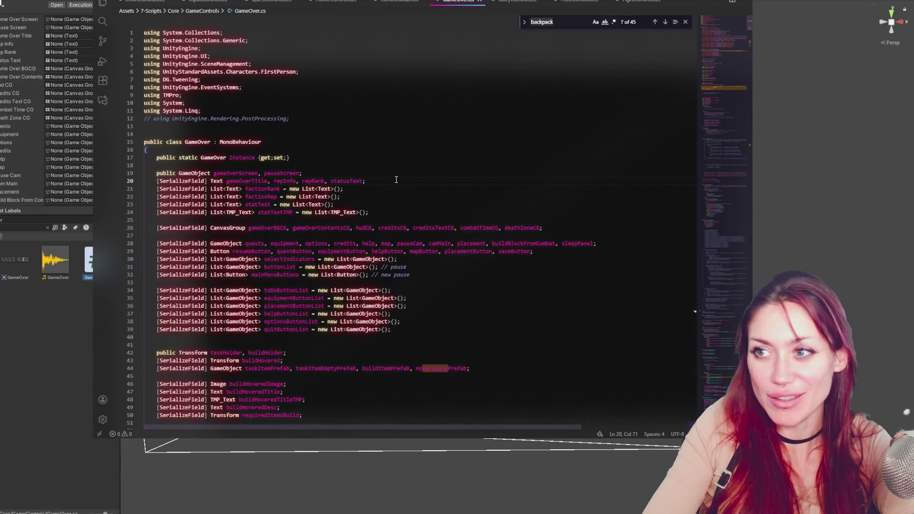
pyautogui.hotkey('ctrl', 'f')
pyautogui.write('tp')
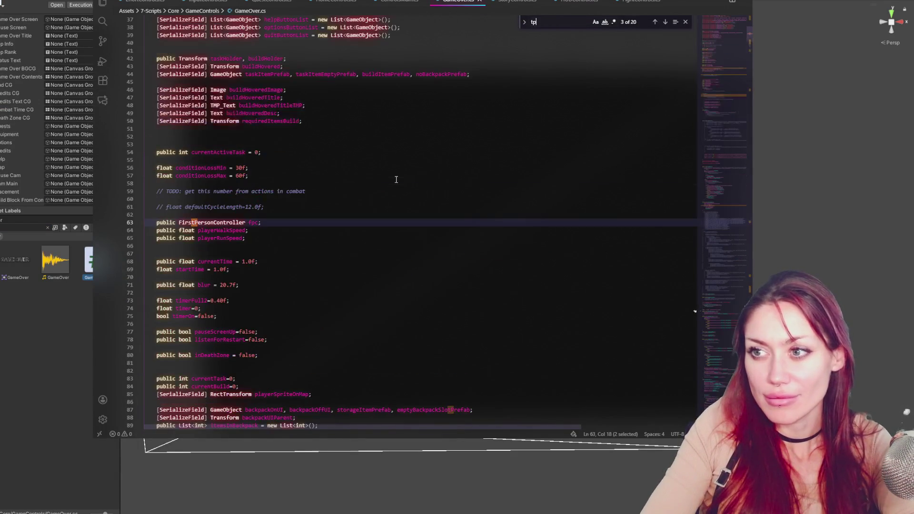
pyautogui.click(665, 24)
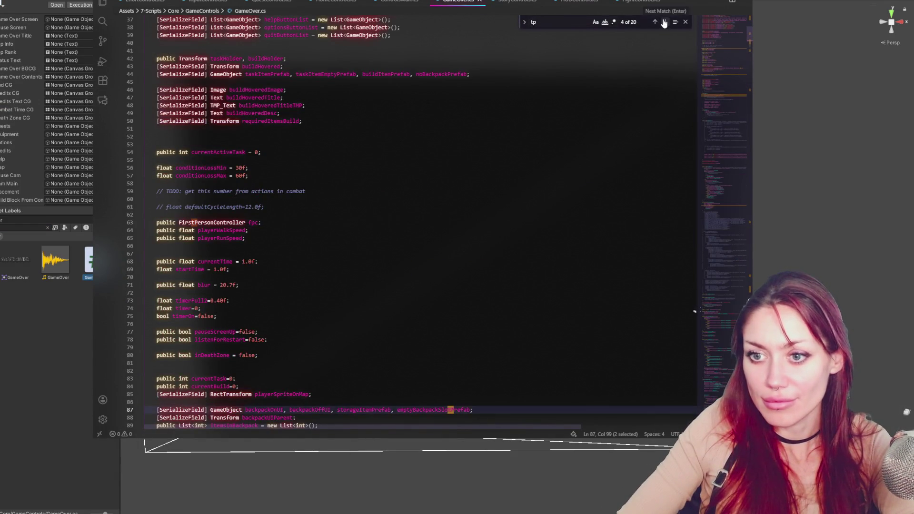
pyautogui.click(665, 24)
pyautogui.click(664, 24)
pyautogui.click(664, 22)
pyautogui.click(664, 23)
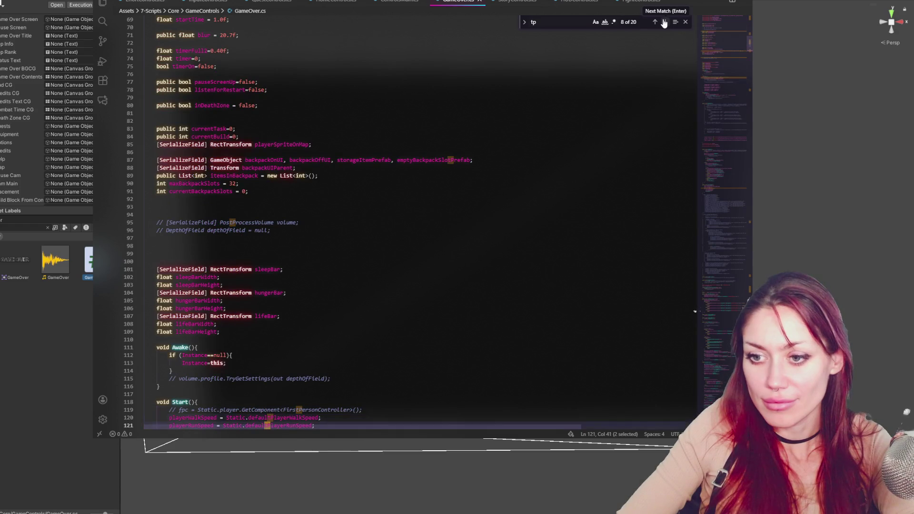
pyautogui.click(664, 23)
pyautogui.click(663, 23)
pyautogui.click(664, 22)
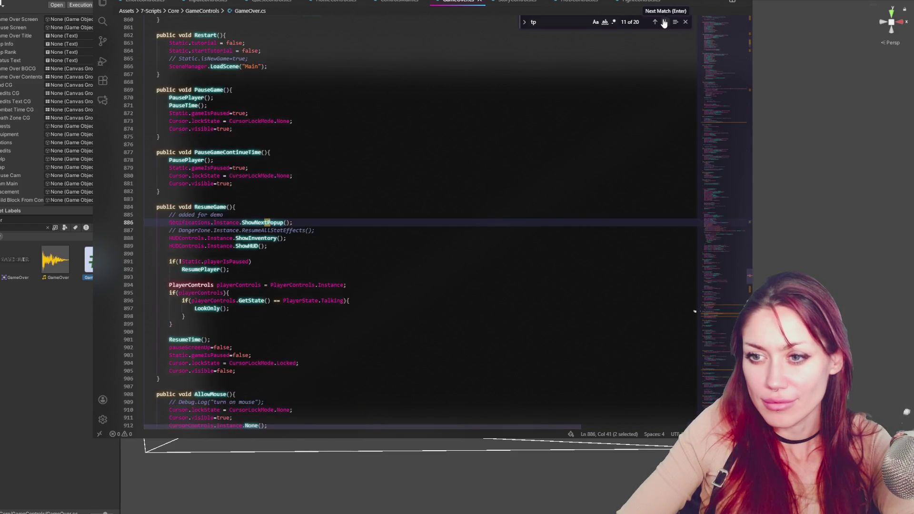
pyautogui.click(664, 23)
pyautogui.click(664, 23)
pyautogui.click(663, 23)
pyautogui.click(664, 23)
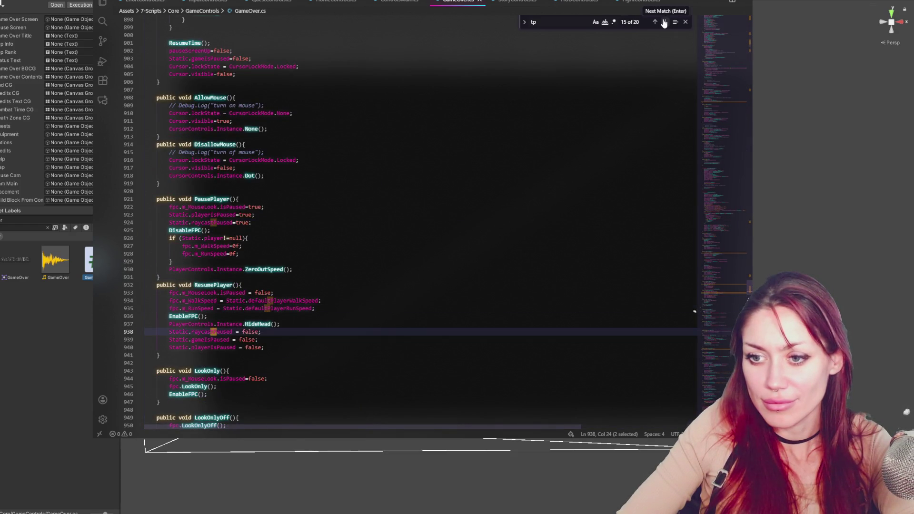
pyautogui.click(663, 23)
pyautogui.click(664, 22)
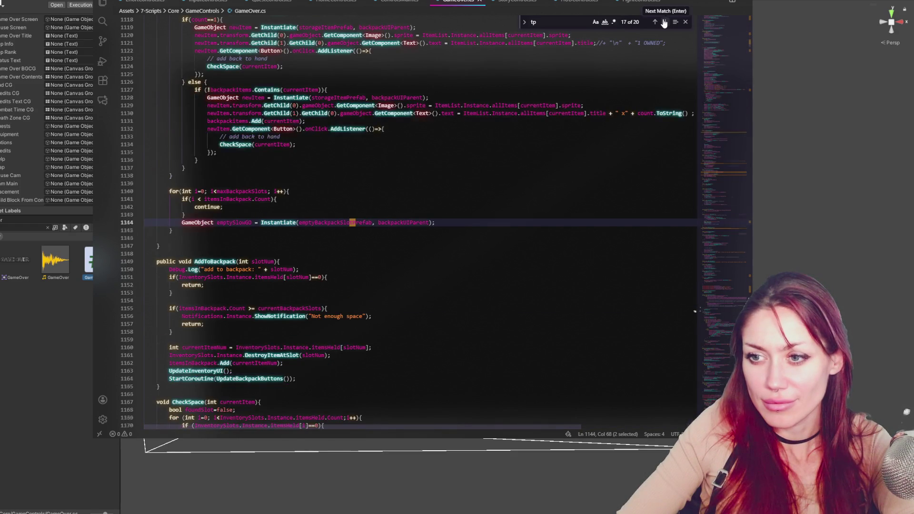
pyautogui.click(664, 23)
pyautogui.click(664, 23)
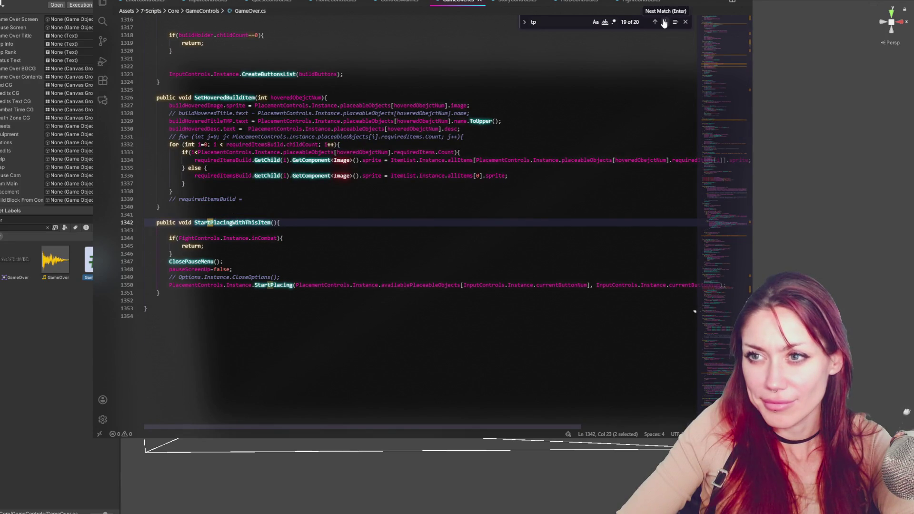
# Search GameOver.cs for 'stats' and scroll to the life bar sizing code.
pyautogui.write('stats')
pyautogui.click(664, 23)
pyautogui.click(663, 23)
pyautogui.click(664, 23)
pyautogui.click(664, 23)
pyautogui.click(663, 23)
pyautogui.click(663, 23)
pyautogui.scroll(-3, 589, 152)
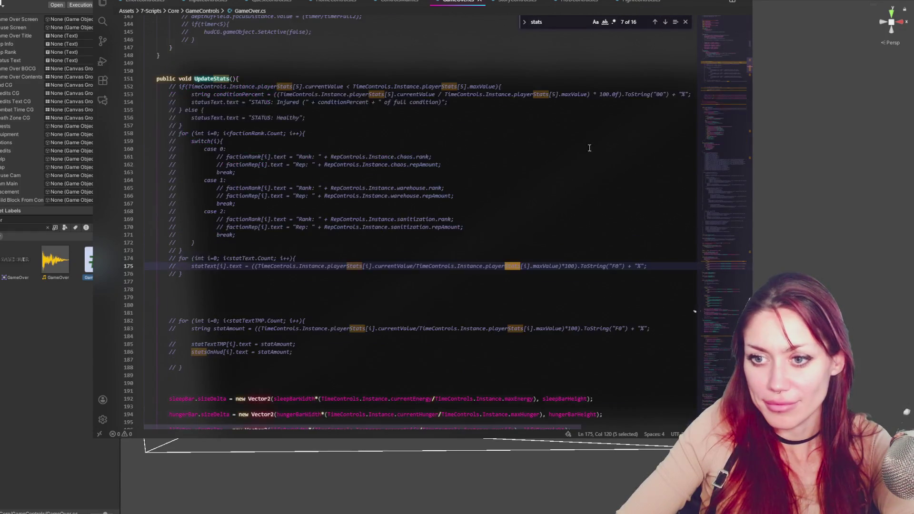
pyautogui.scroll(-5, 219, 130)
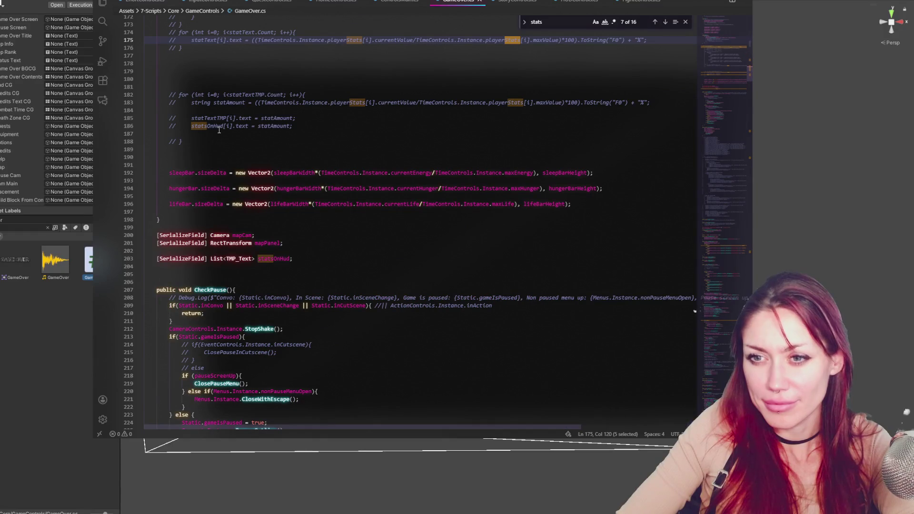
# Add a '// tp' comment on a new line below the life bar code, then review the top declarations.
pyautogui.click(581, 204)
pyautogui.press('Return')
pyautogui.press('Return')
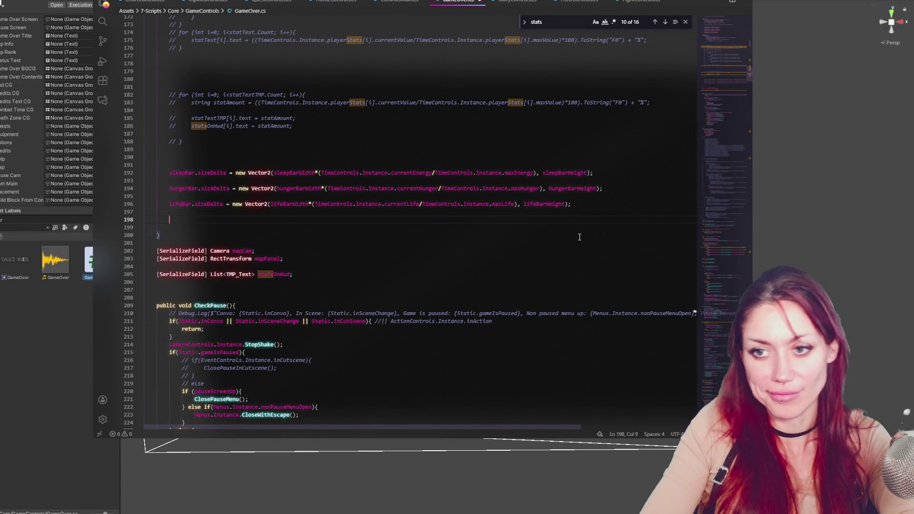
pyautogui.write('//')
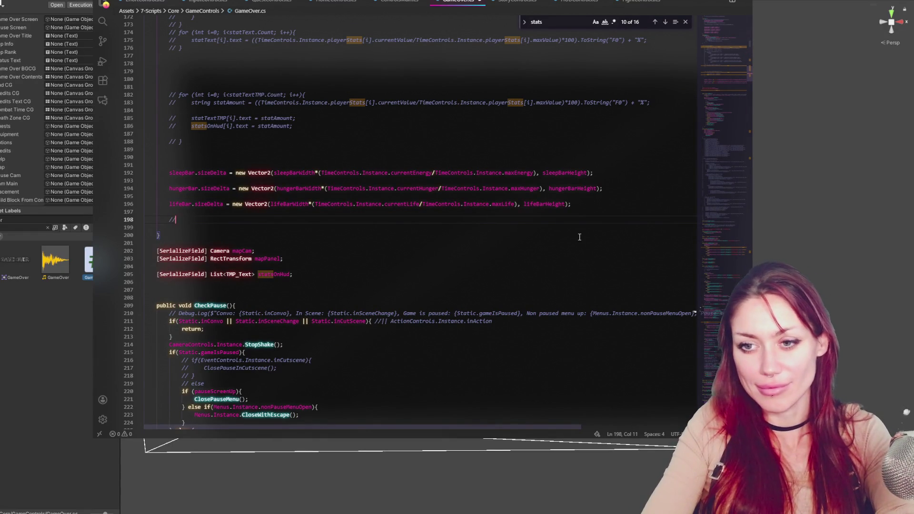
pyautogui.write(' tp count')
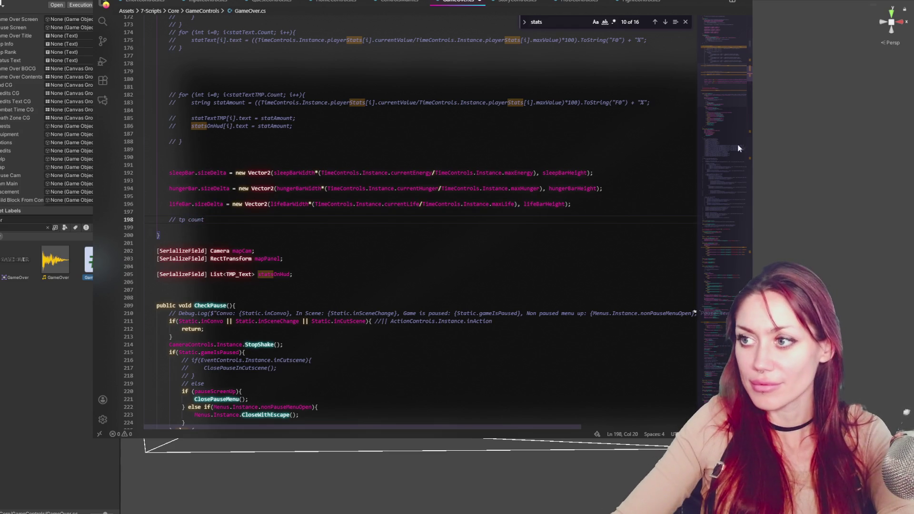
pyautogui.click(738, 35)
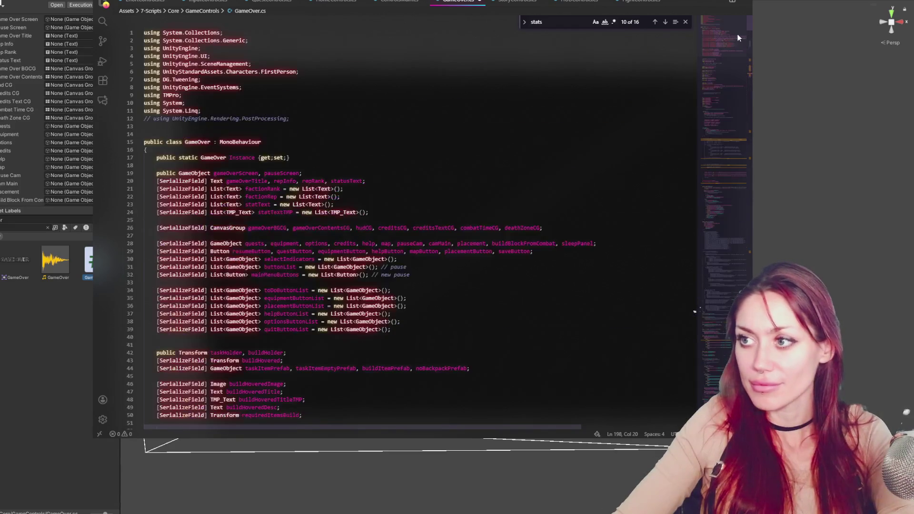
pyautogui.scroll(-3, 362, 171)
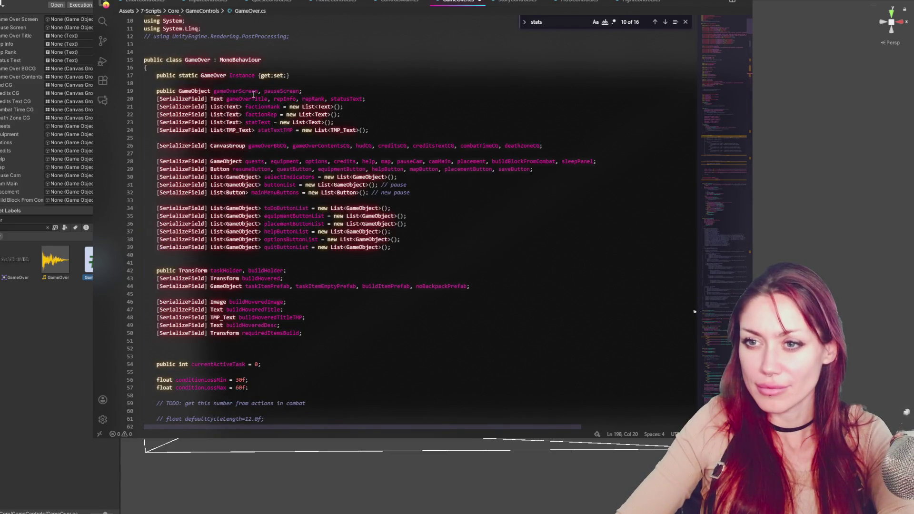
pyautogui.scroll(-7, 461, 199)
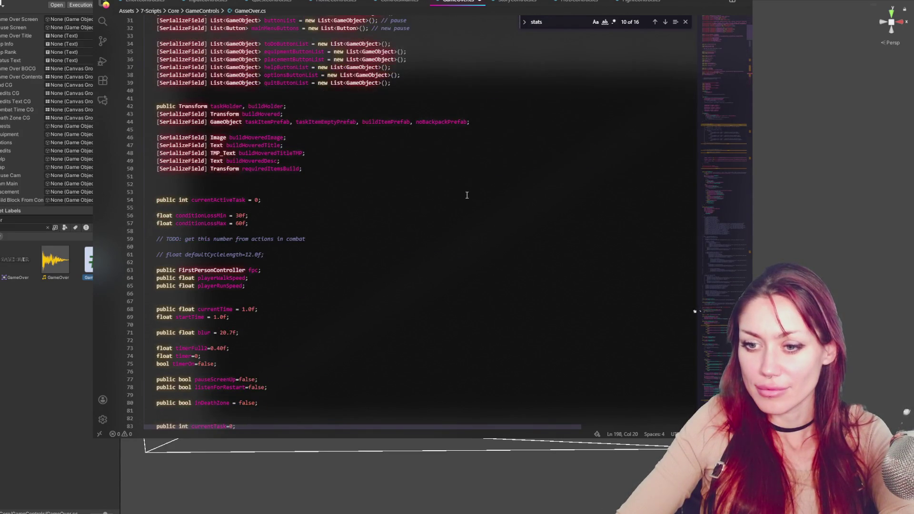
pyautogui.scroll(-3, 464, 197)
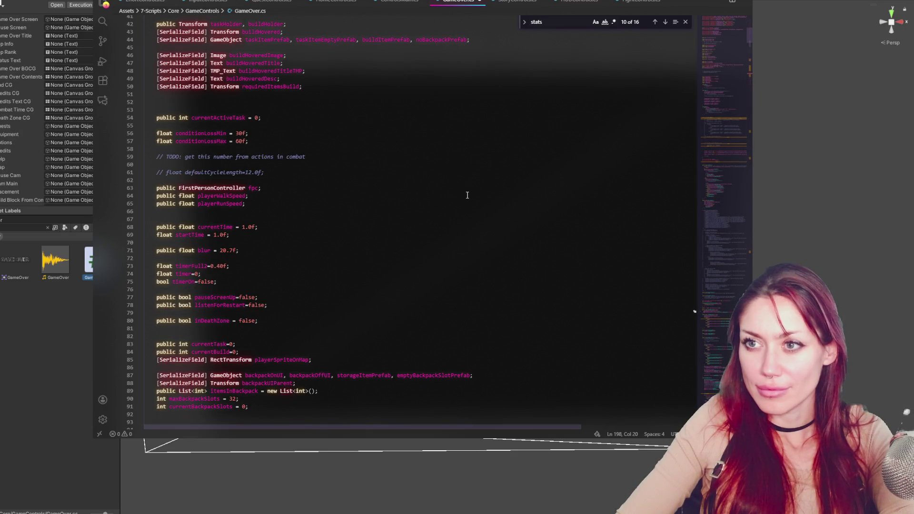
pyautogui.click(11, 227)
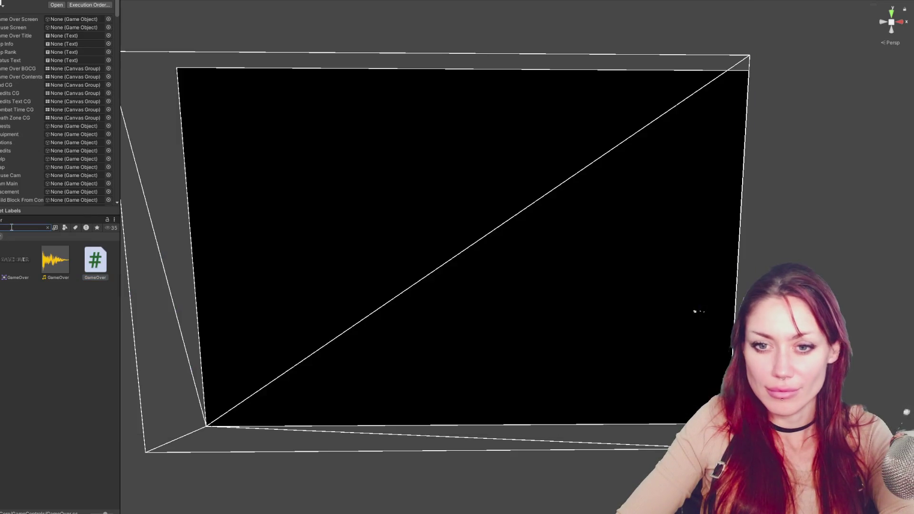
# Search the project for 'stats' and open the Static script in the code editor.
pyautogui.write('stats')
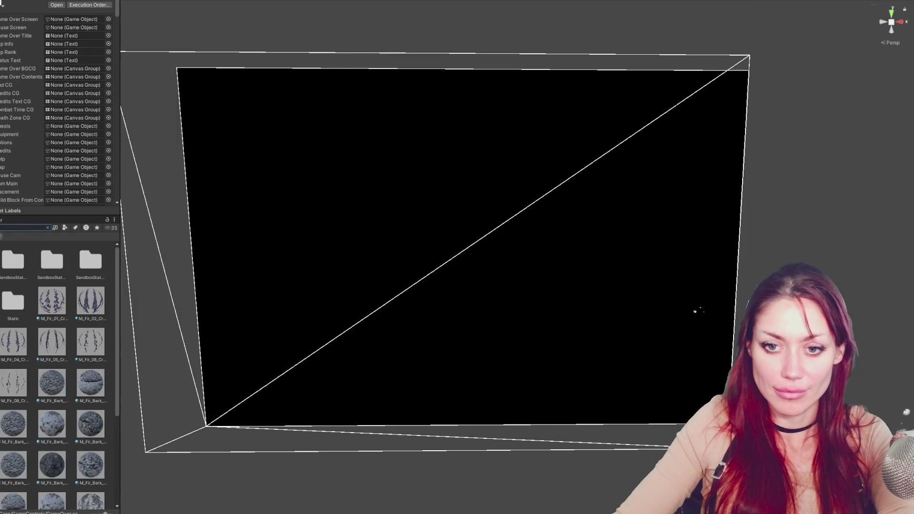
pyautogui.scroll(-10, 91, 362)
pyautogui.click(97, 403)
pyautogui.doubleClick(97, 404)
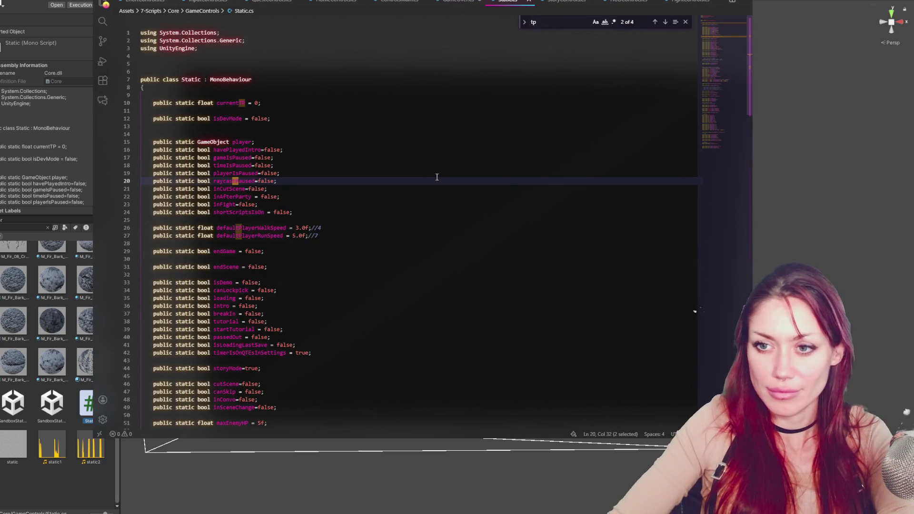
# Find the currentTP float in Static.cs, then switch back to GameOver.cs.
pyautogui.scroll(-14, 350, 230)
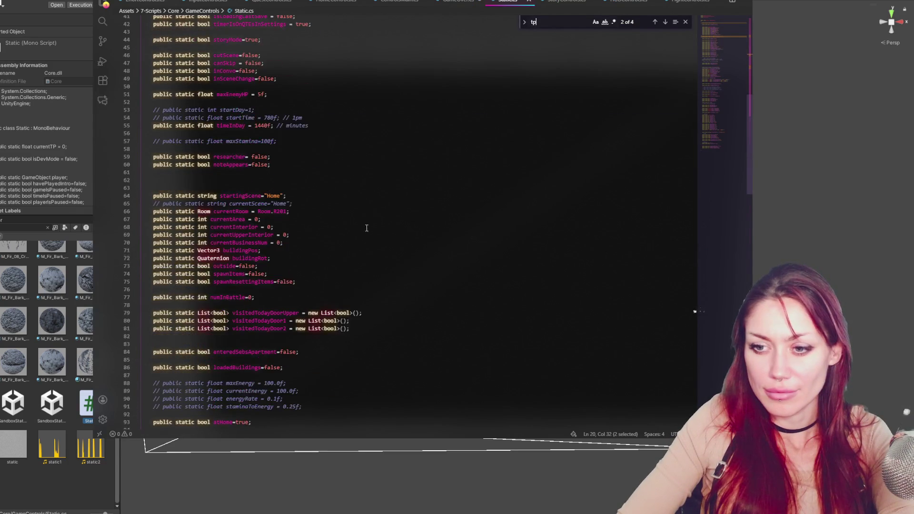
pyautogui.scroll(14, 377, 213)
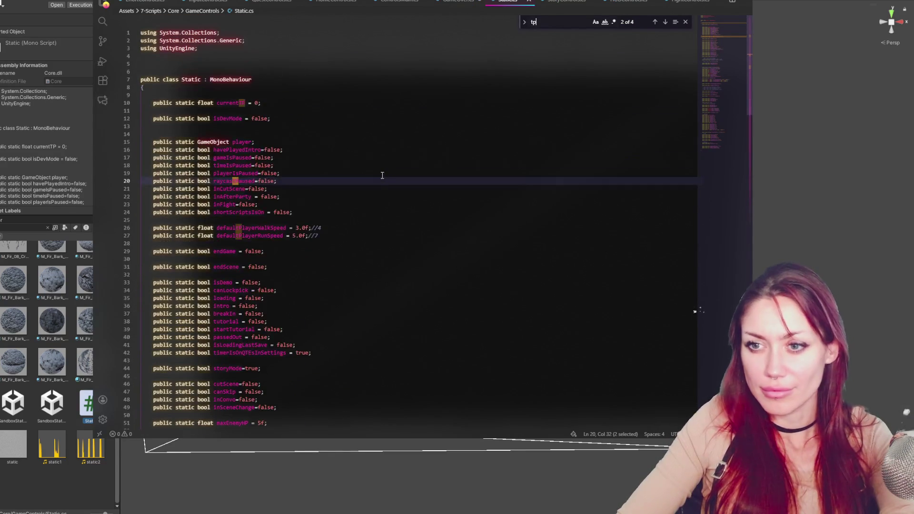
pyautogui.scroll(-20, 436, 142)
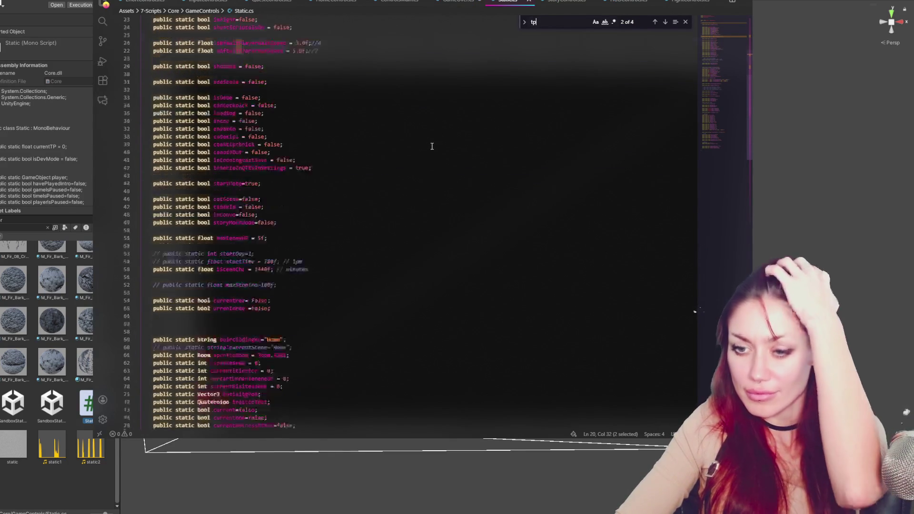
pyautogui.scroll(-15, 426, 138)
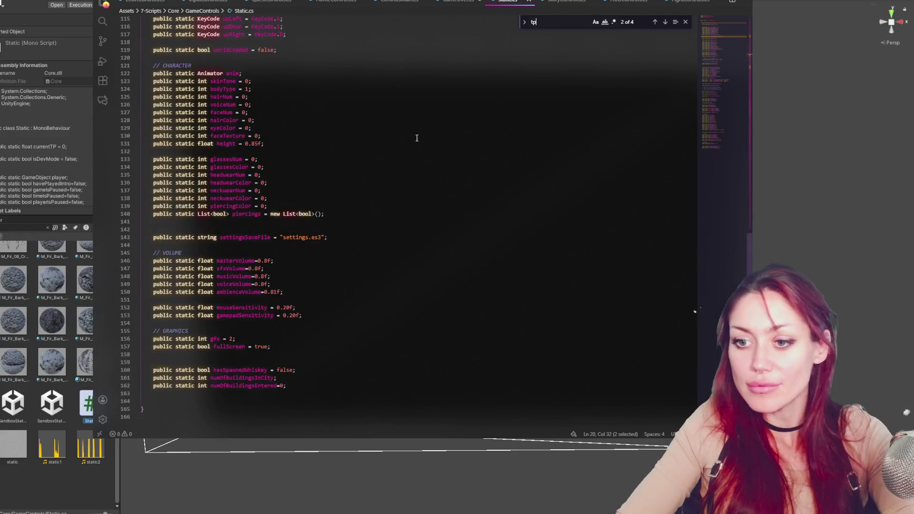
pyautogui.write('currenttp')
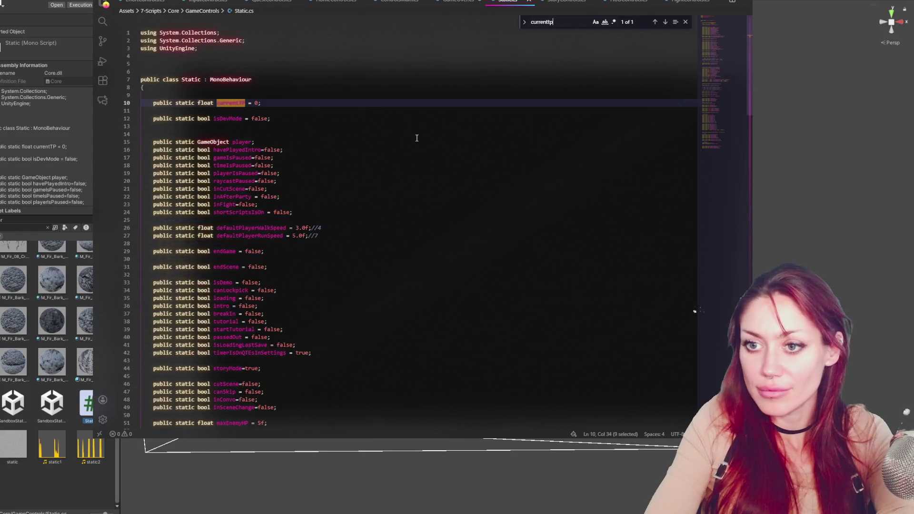
pyautogui.click(416, 136)
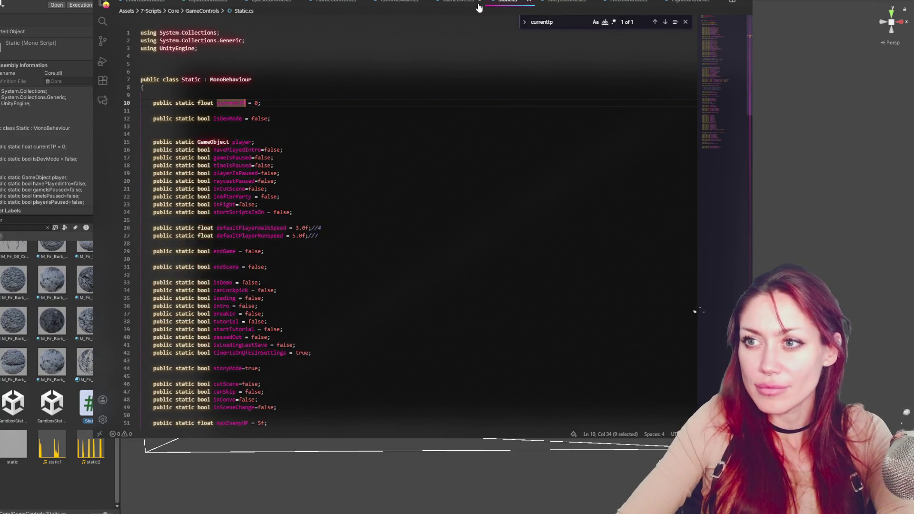
pyautogui.click(464, 3)
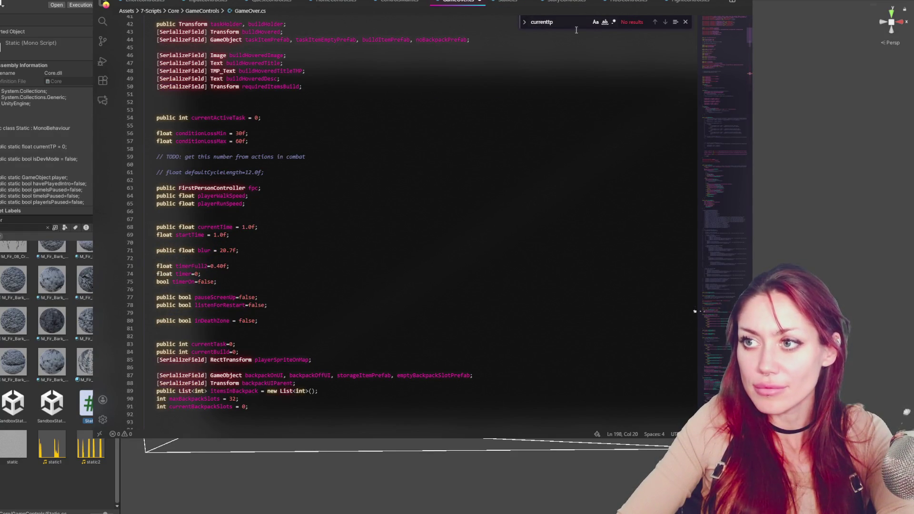
# Search GameOver.cs for 'stats' and scroll down to the stats fields.
pyautogui.hotkey('ctrl', 'a')
pyautogui.write('stat')
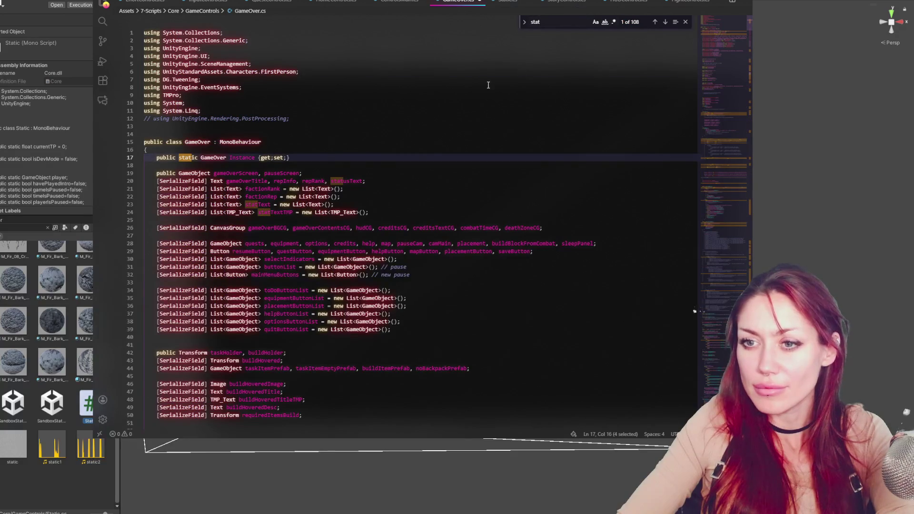
pyautogui.write('s')
pyautogui.scroll(-10, 470, 108)
pyautogui.scroll(-4, 288, 234)
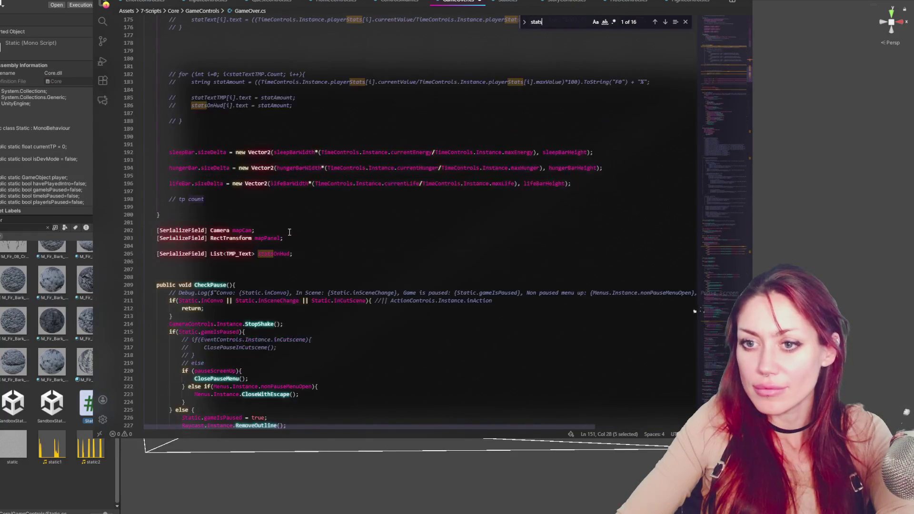
# Replace the // tp count comment on line 198 with tpCount.text = Static.currentTP.ToString();.
pyautogui.moveTo(169, 199); pyautogui.dragTo(216, 198)
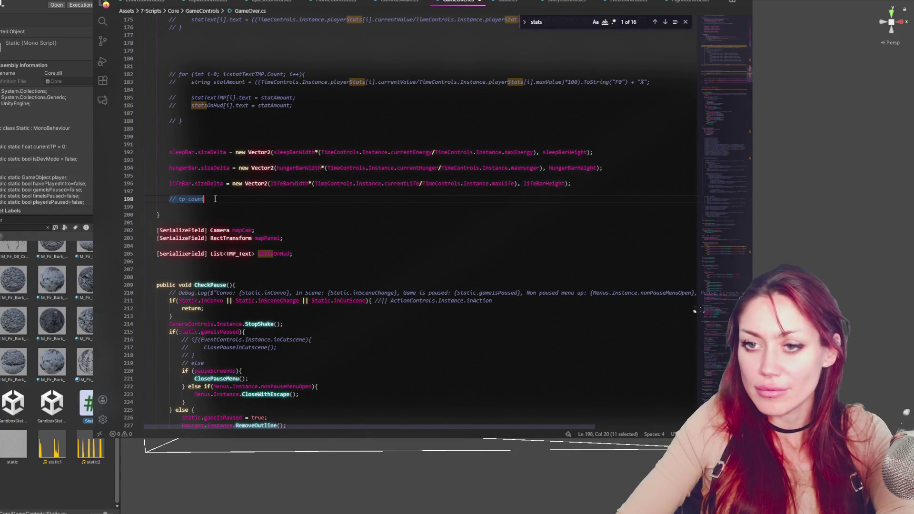
pyautogui.write('tpC')
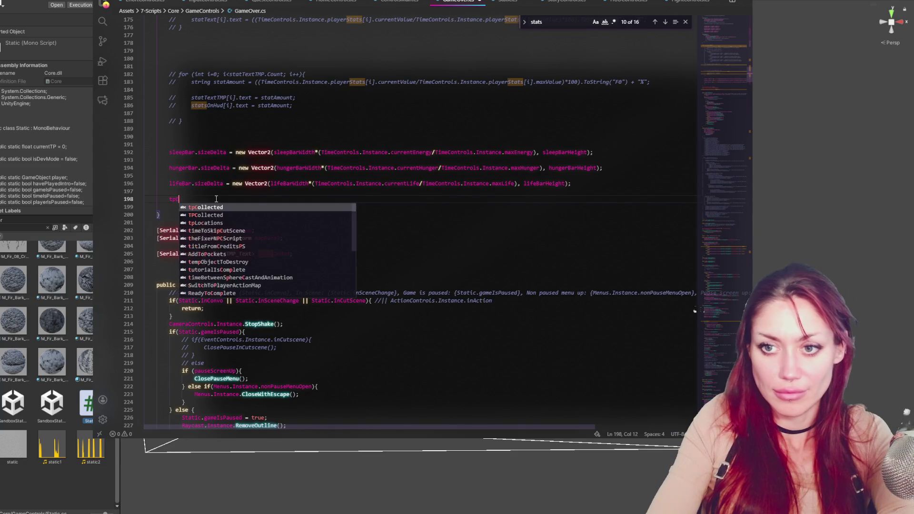
pyautogui.write('ount.text = currentTP')
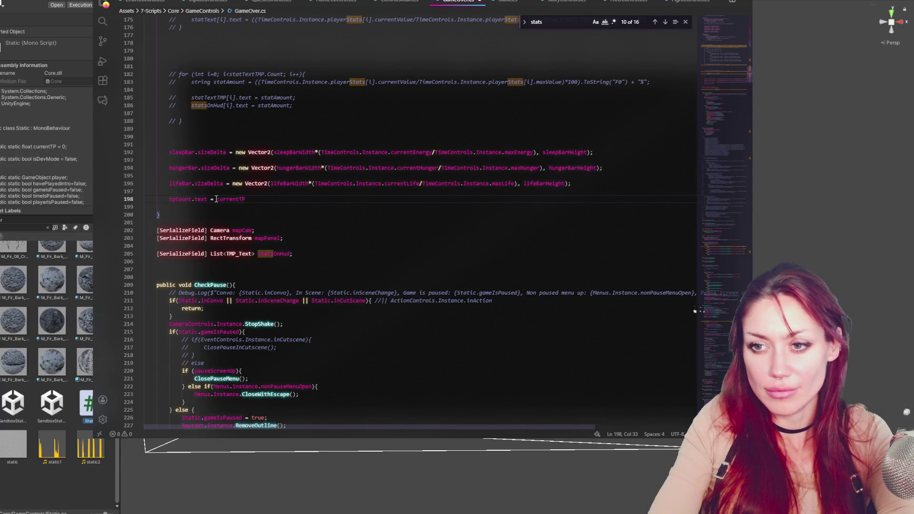
pyautogui.write('.ToString();')
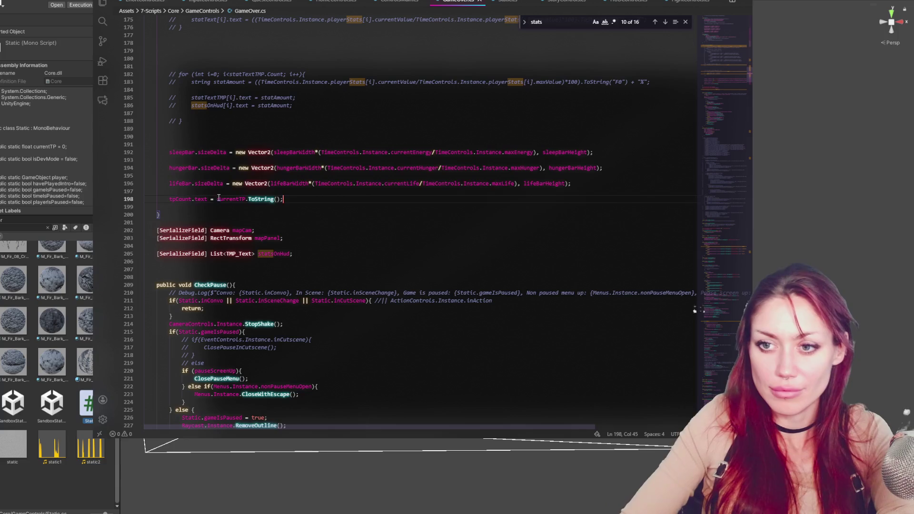
pyautogui.write('Stati.')
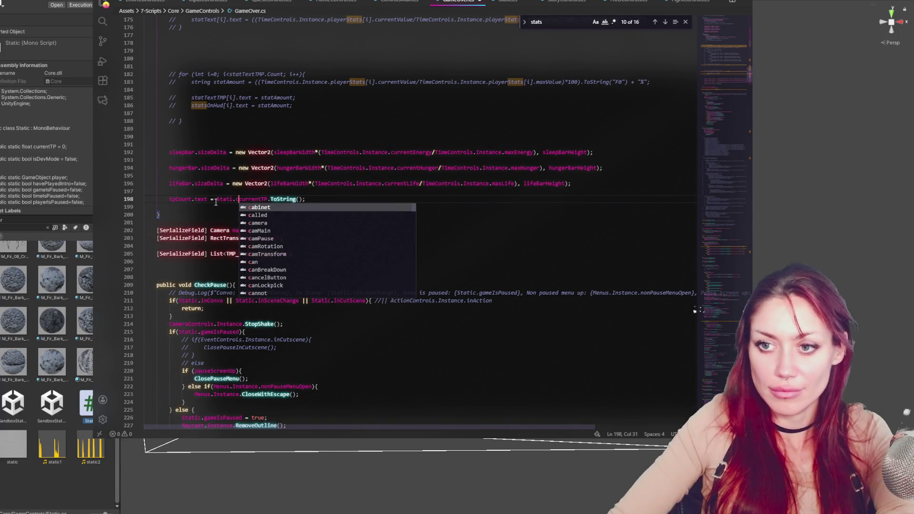
pyautogui.write('c')
pyautogui.doubleClick(179, 199)
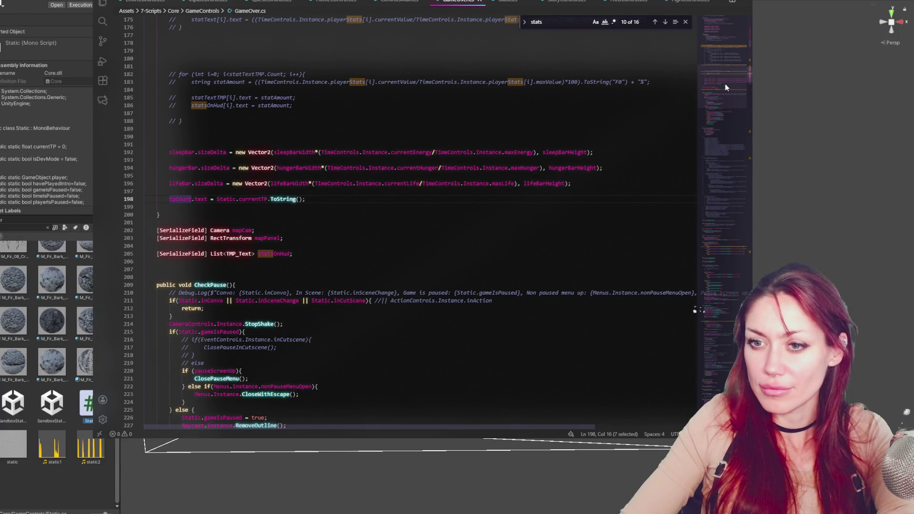
pyautogui.moveTo(724, 84); pyautogui.dragTo(726, 41)
# Scroll back up to the GameOver class declaration and start a fresh search.
pyautogui.scroll(3, 726, 41)
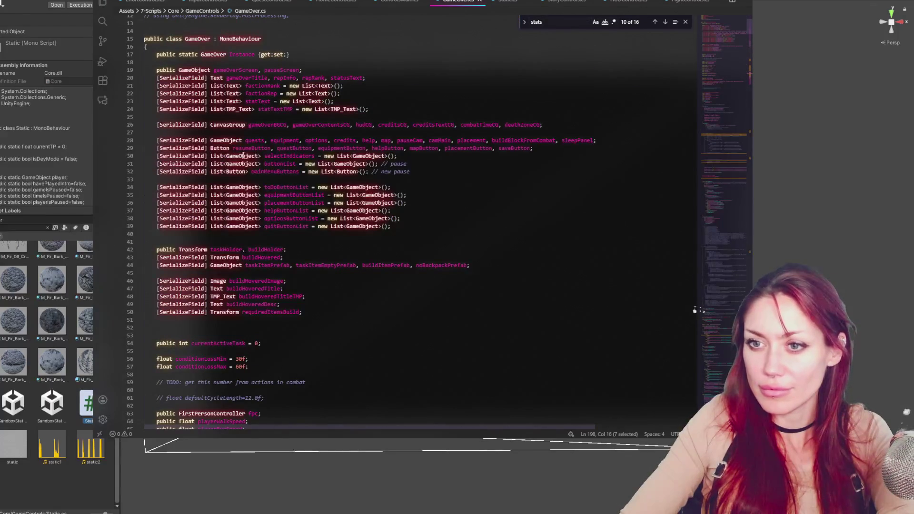
pyautogui.scroll(-3, 245, 81)
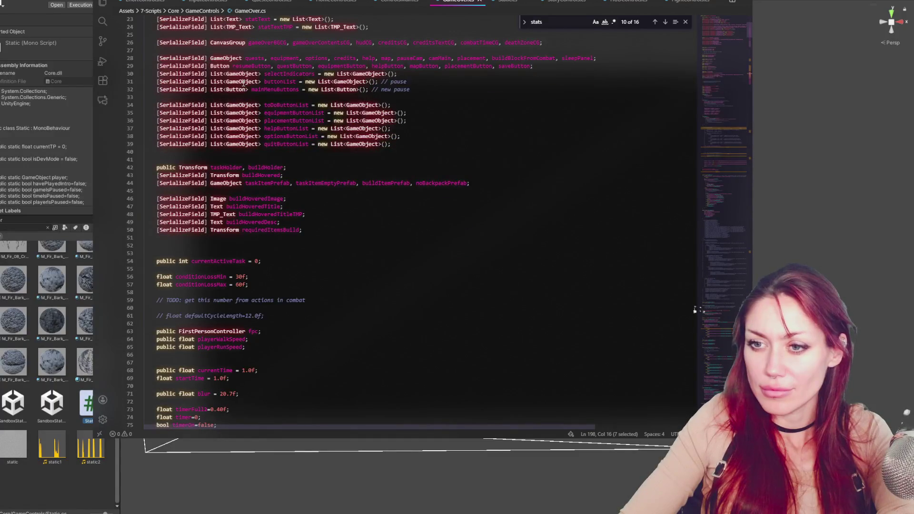
pyautogui.scroll(-15, 243, 82)
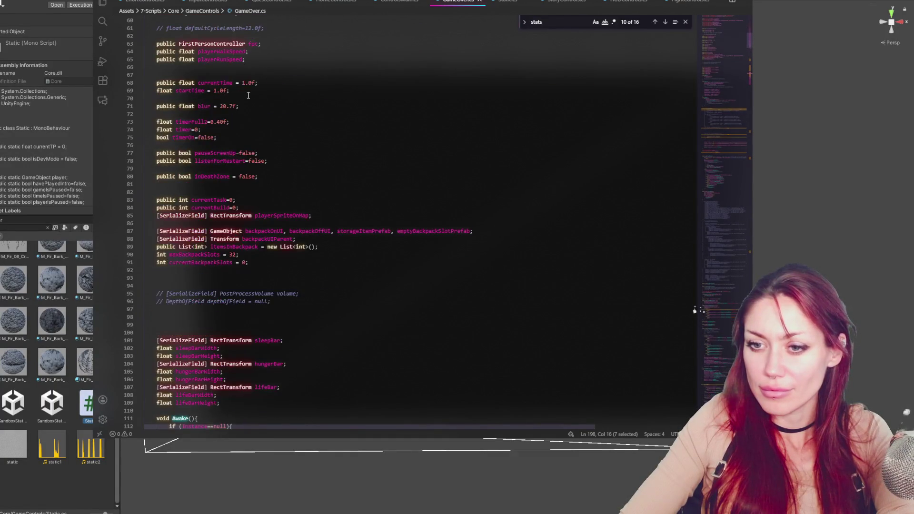
pyautogui.scroll(8, 254, 103)
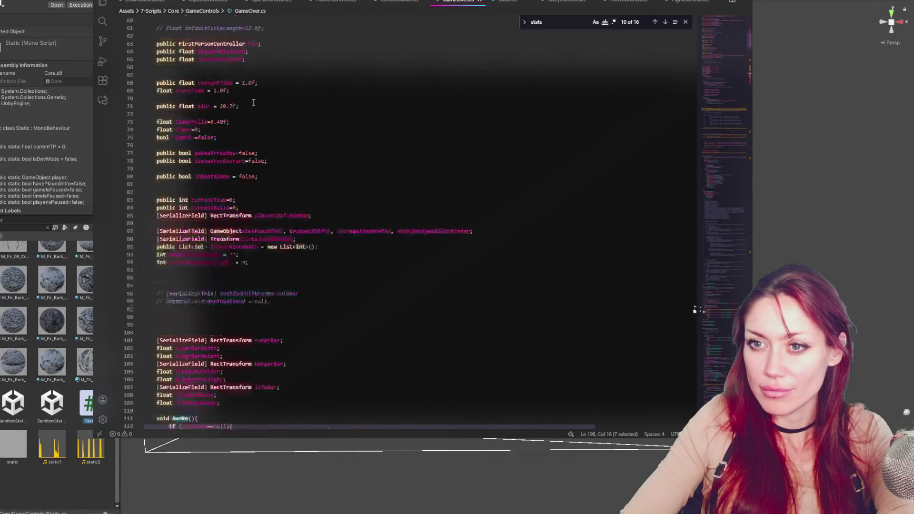
pyautogui.scroll(16, 253, 102)
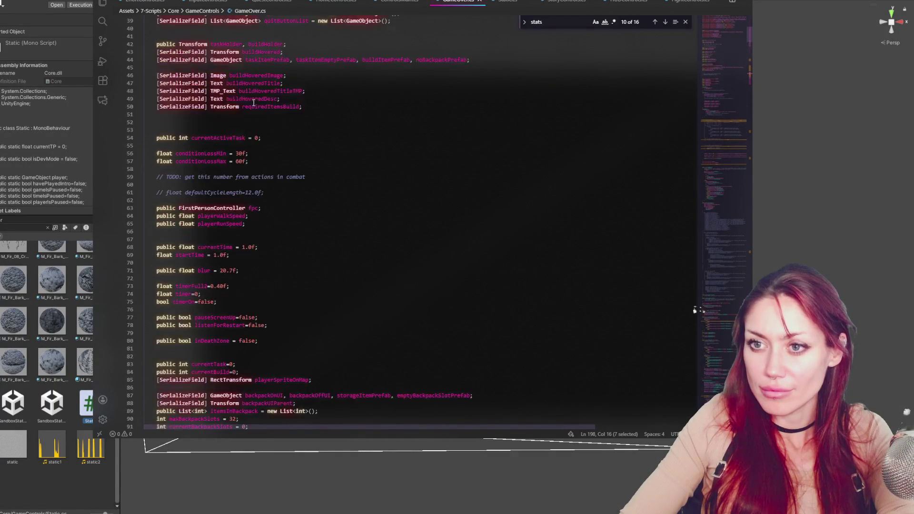
pyautogui.click(293, 98)
pyautogui.hotkey('ctrl', 'f')
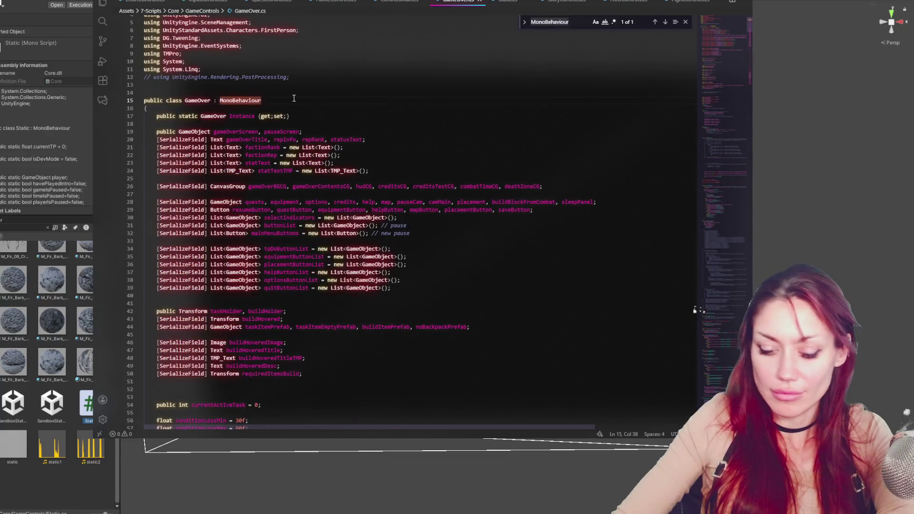
# Search for 'tmp' and scroll down to the life bar fields around line 109.
pyautogui.write('tmp')
pyautogui.scroll(-4, 297, 99)
pyautogui.scroll(-5, 365, 107)
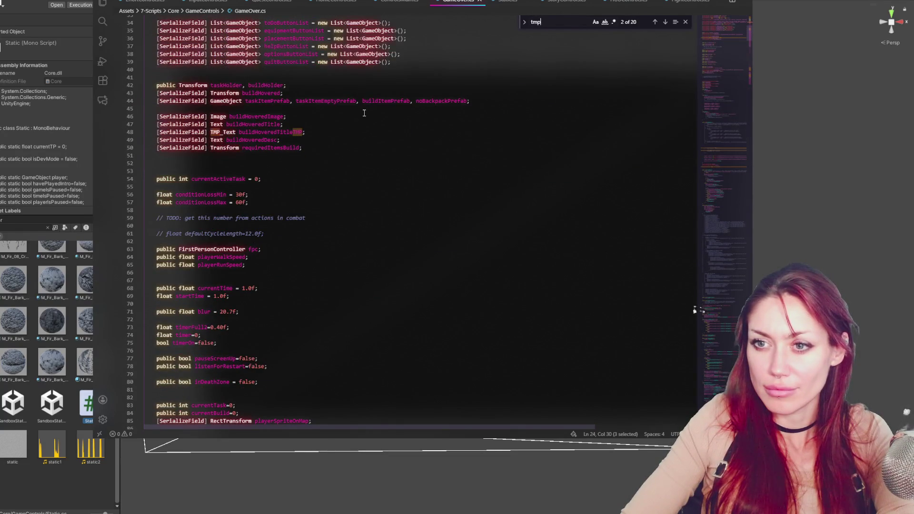
pyautogui.scroll(-5, 364, 113)
pyautogui.scroll(-9, 364, 116)
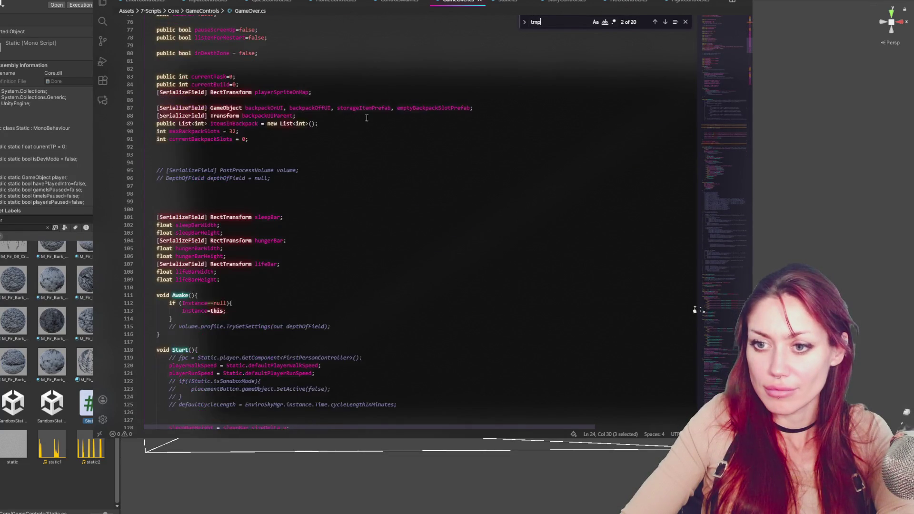
# Add a [SerializeField] TMP_Text tpCount; declaration below lifeBarHeight on line 110.
pyautogui.click(272, 285)
pyautogui.press('Return')
pyautogui.press('Return')
pyautogui.press('Up')
pyautogui.press('Up')
pyautogui.write('[')
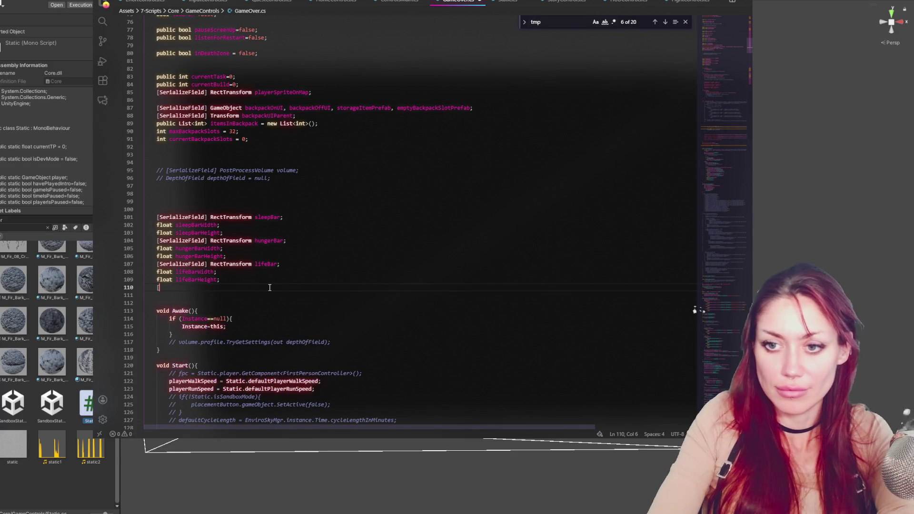
pyautogui.write('SerialzieField')
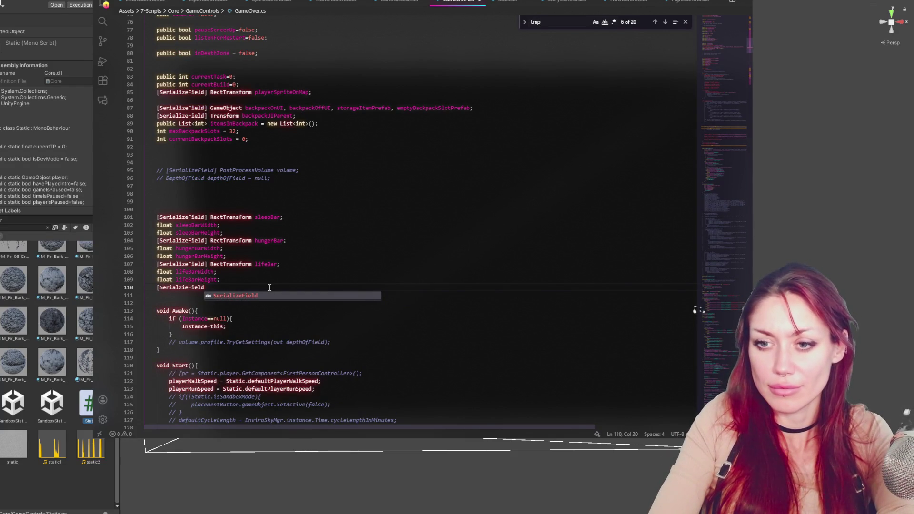
pyautogui.press('BackSpace')
pyautogui.hotkey('ctrl', 'space')
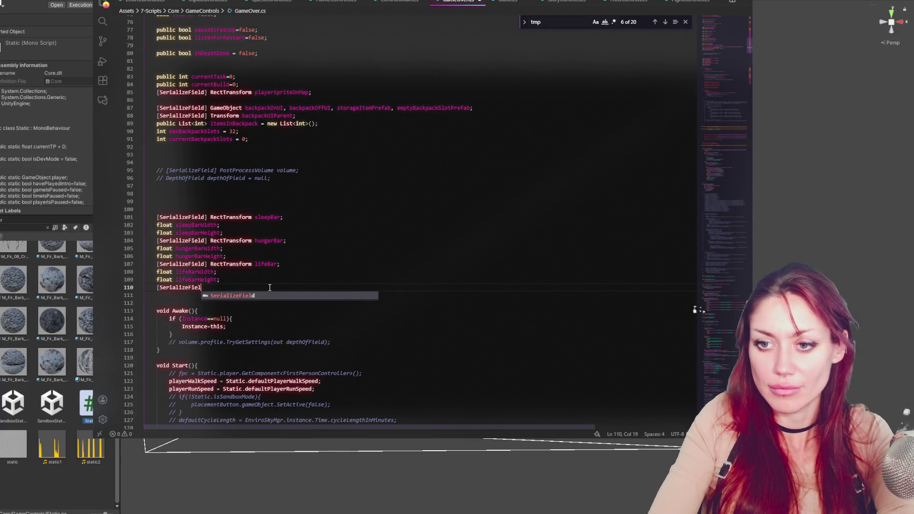
pyautogui.press('Return')
pyautogui.write('] T')
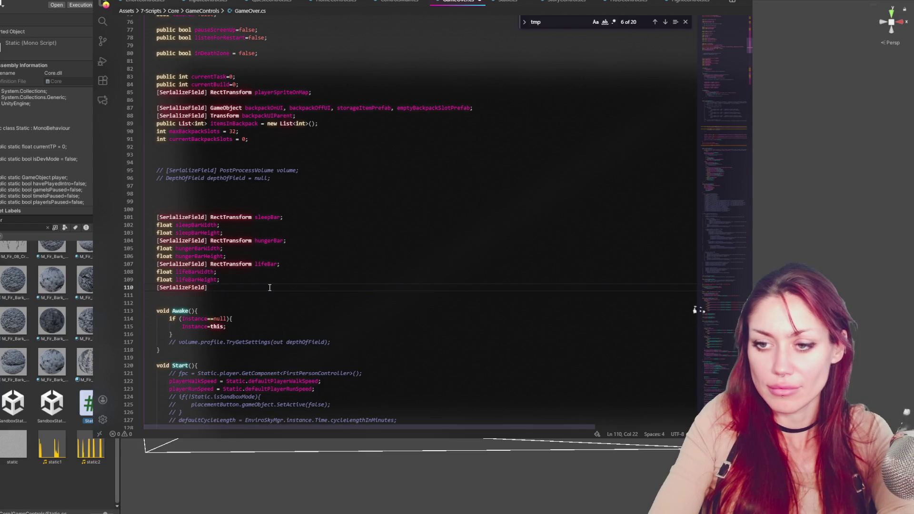
pyautogui.write('MP_Text ')
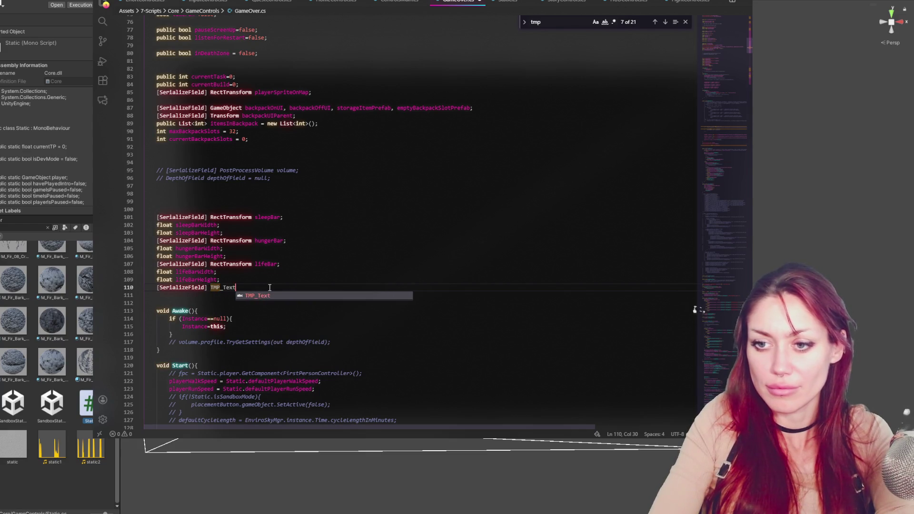
pyautogui.write('tpCount;')
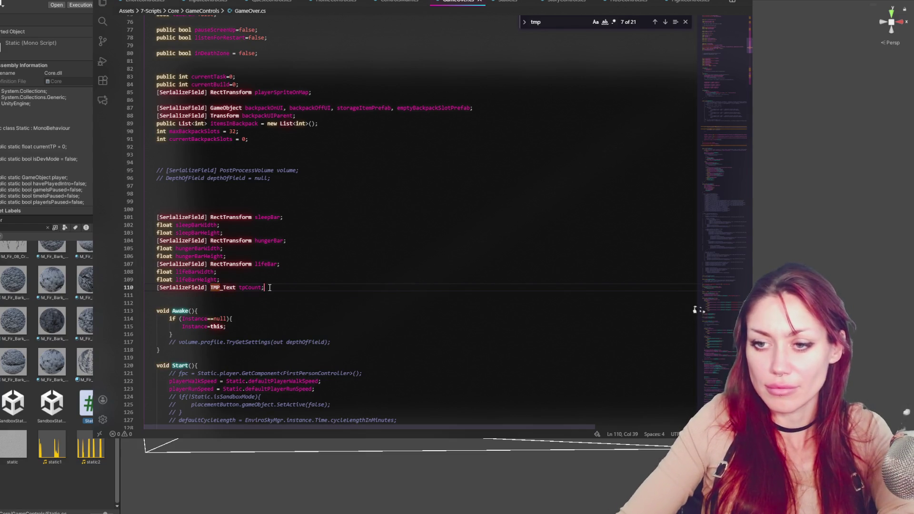
pyautogui.hotkey('alt', 'Tab')
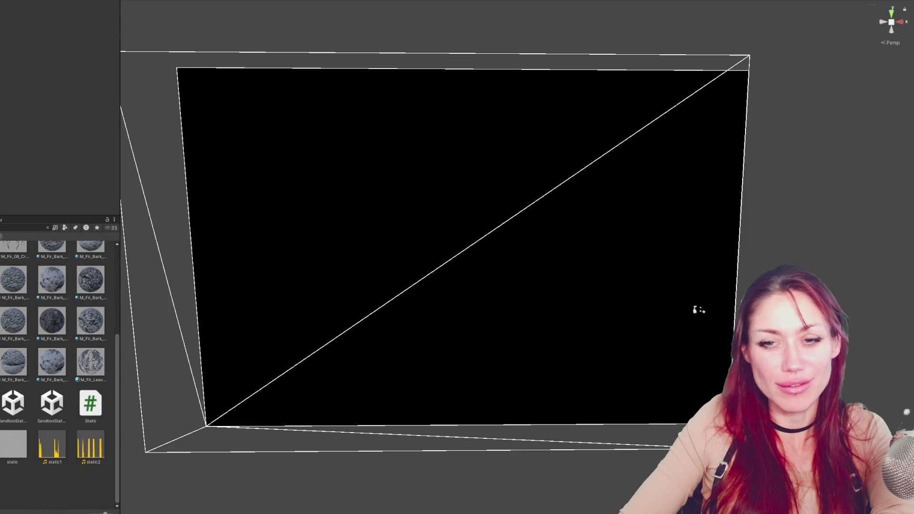
# Clear the Project search to show the scenes folder and load a scene without saving.
pyautogui.click(47, 227)
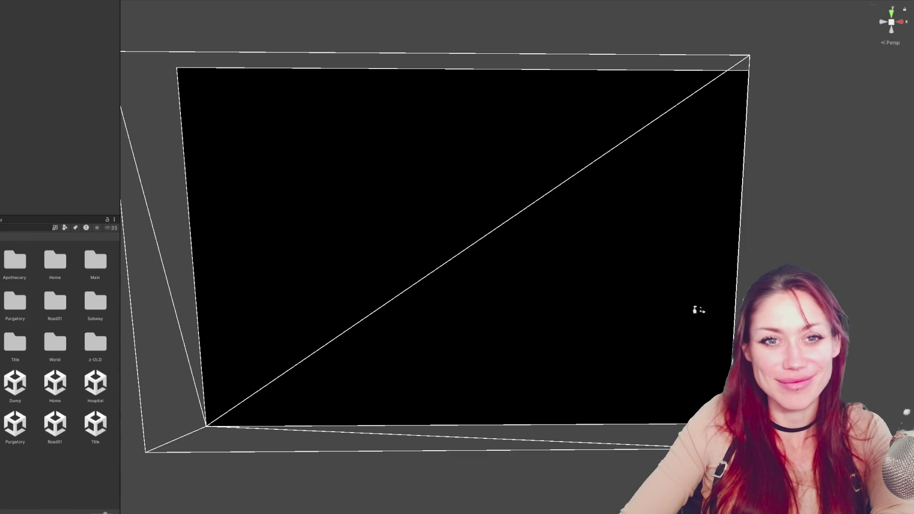
pyautogui.press('Return')
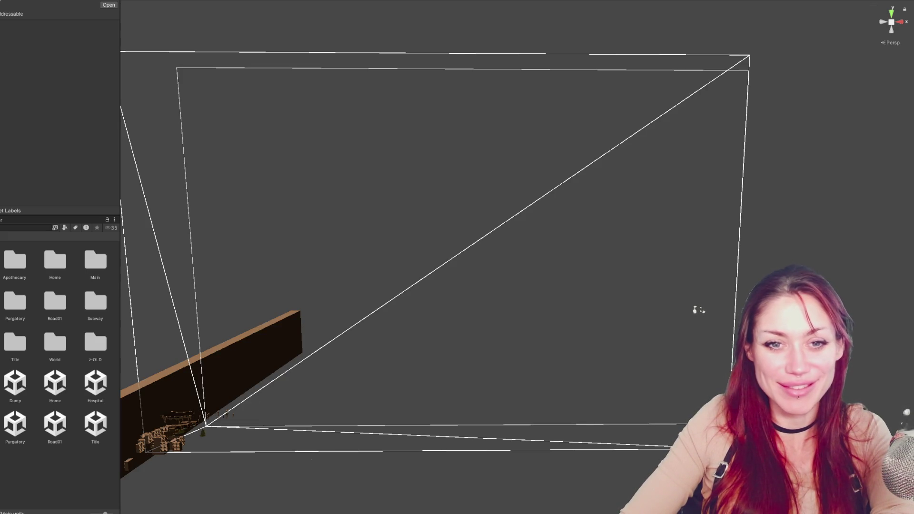
# Assign the Text (TMP) object to the Game Over script's Tp Count field and frame it.
pyautogui.scroll(-10, 52, 97)
pyautogui.scroll(-10, 47, 121)
pyautogui.scroll(-3, 49, 122)
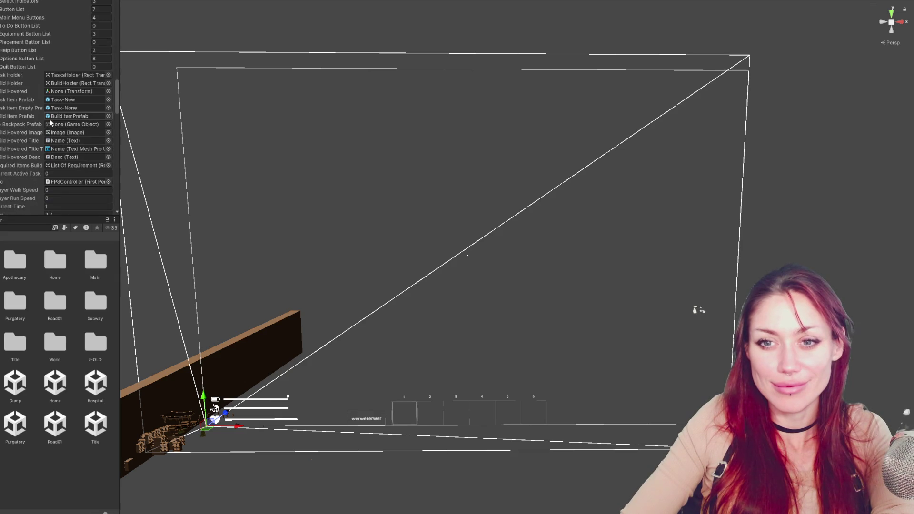
pyautogui.scroll(-12, 50, 122)
pyautogui.scroll(-3, 54, 115)
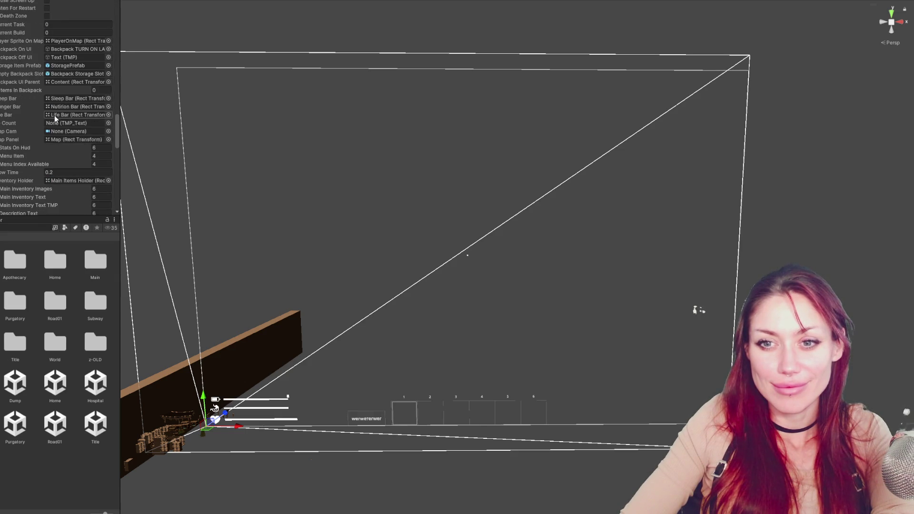
pyautogui.click(60, 116)
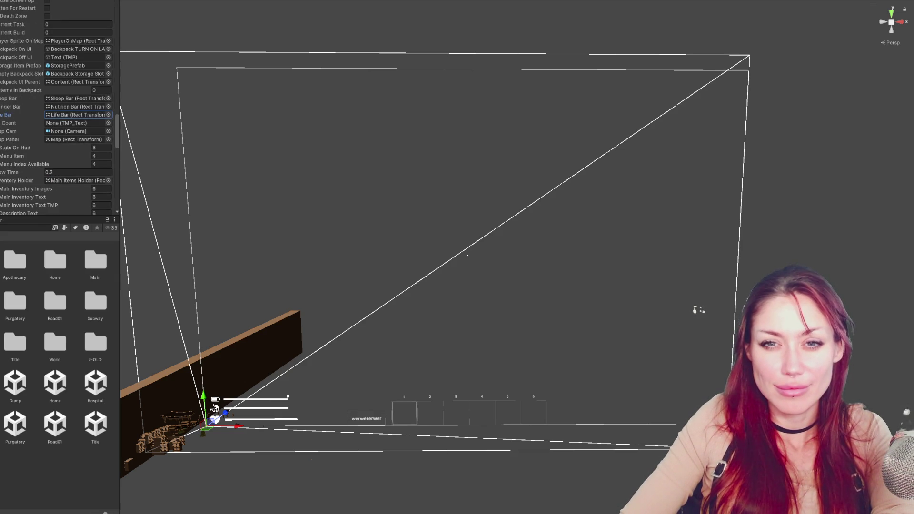
pyautogui.press('Escape')
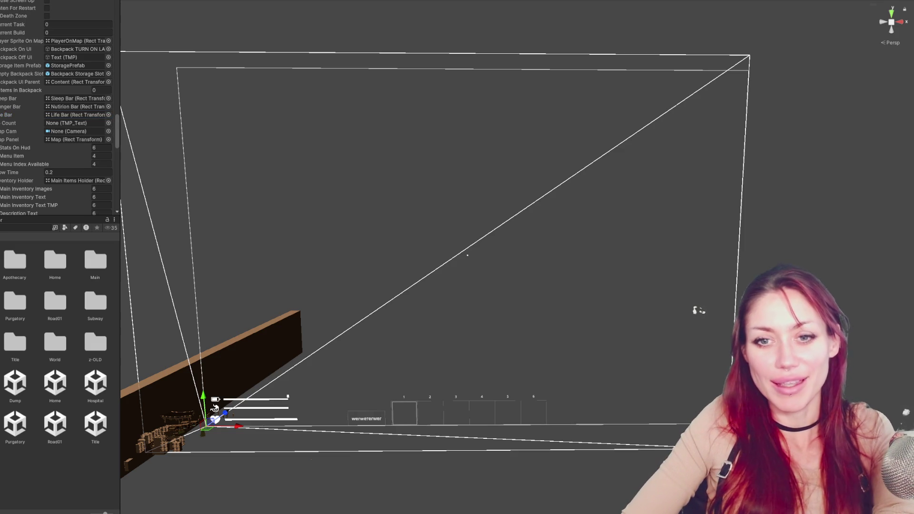
pyautogui.moveTo(2, 125); pyautogui.dragTo(95, 124)
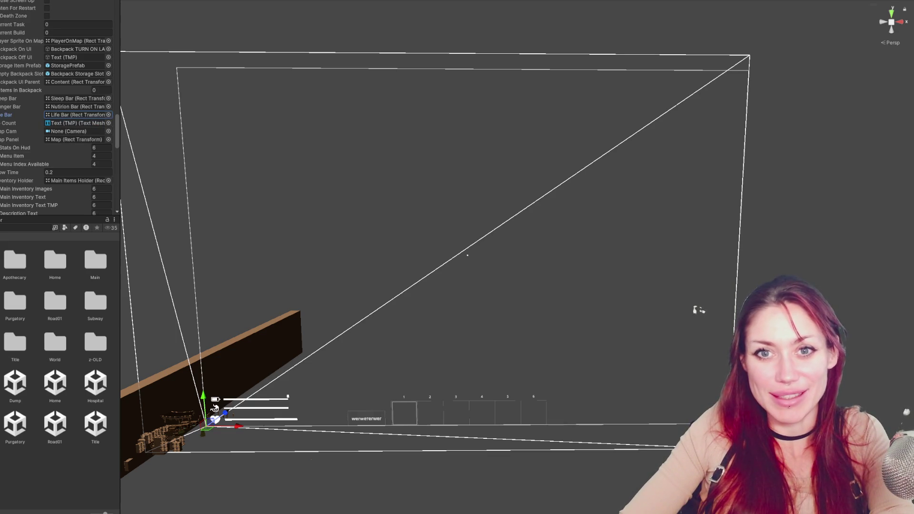
pyautogui.doubleClick(77, 123)
pyautogui.press('f')
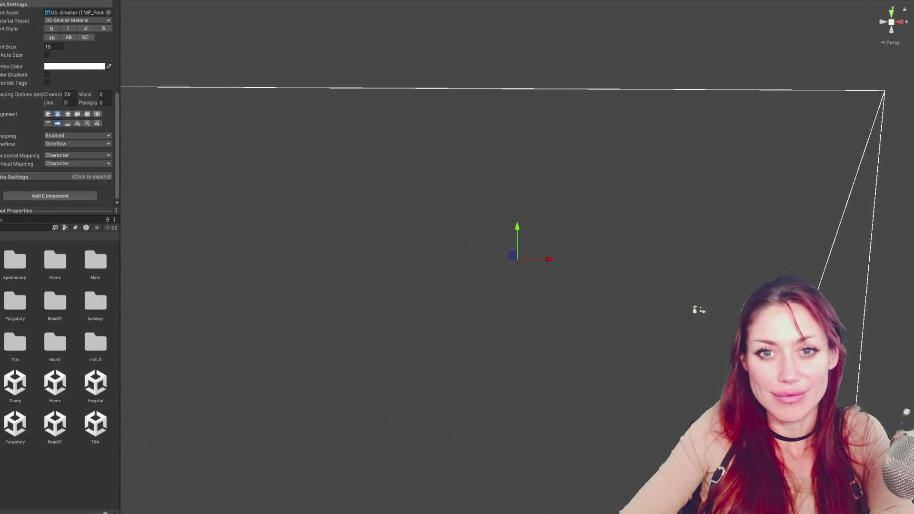
# Step through the Pause menu's children, framing each, until the 43 counter text is found.
pyautogui.hotkey('ctrl', 'z')
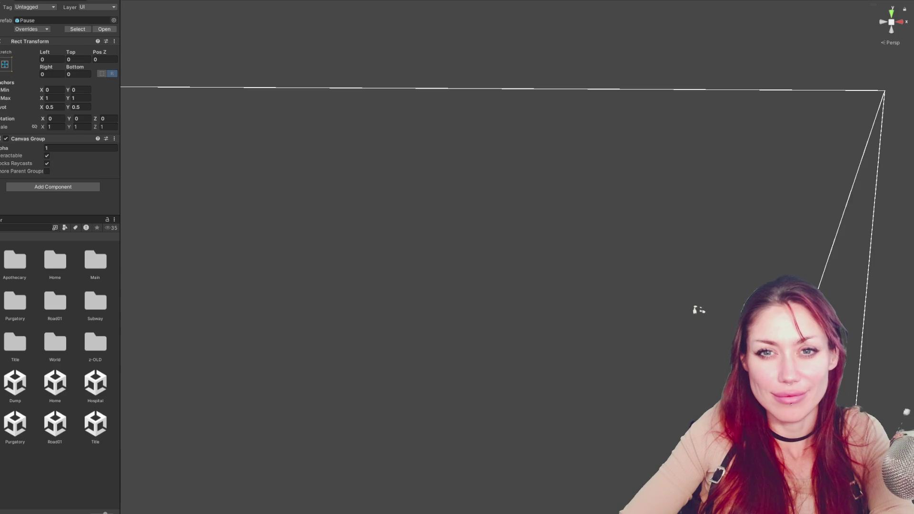
pyautogui.hotkey('ctrl', 'z')
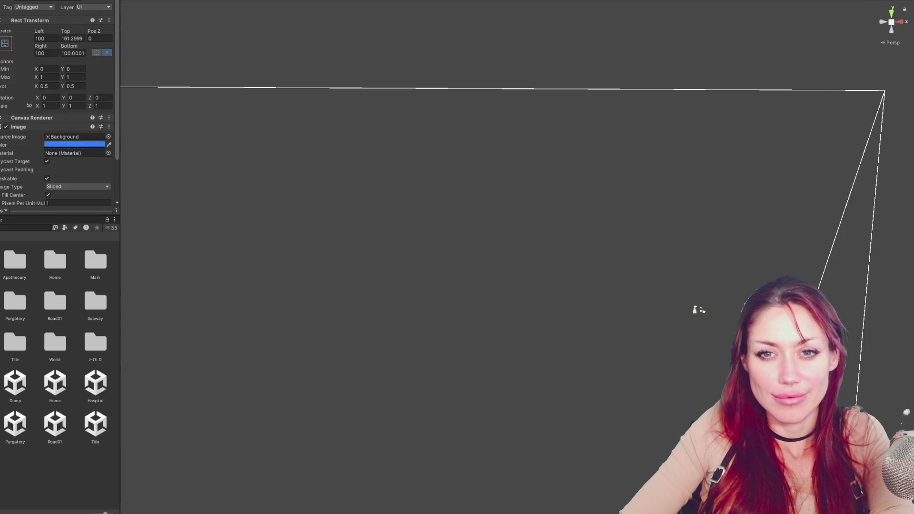
pyautogui.hotkey('ctrl', 'z')
pyautogui.press('f')
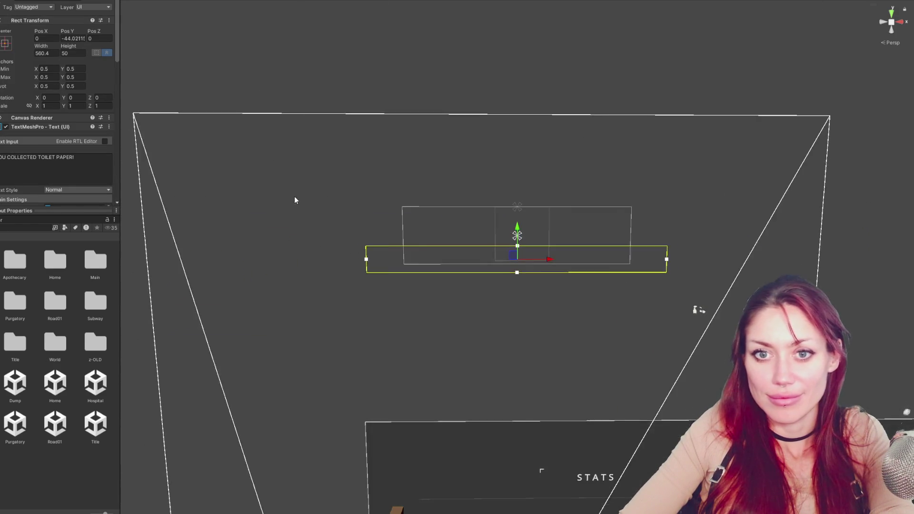
pyautogui.hotkey('ctrl', 'z')
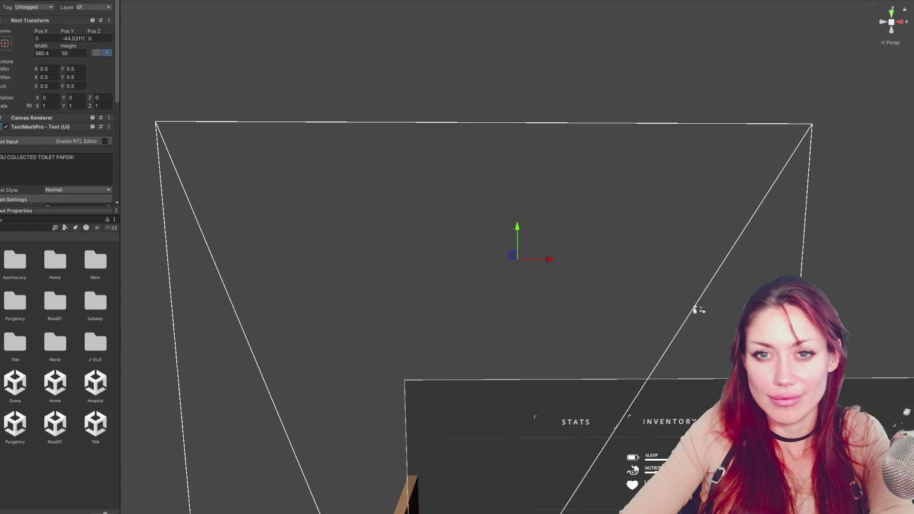
pyautogui.press('f')
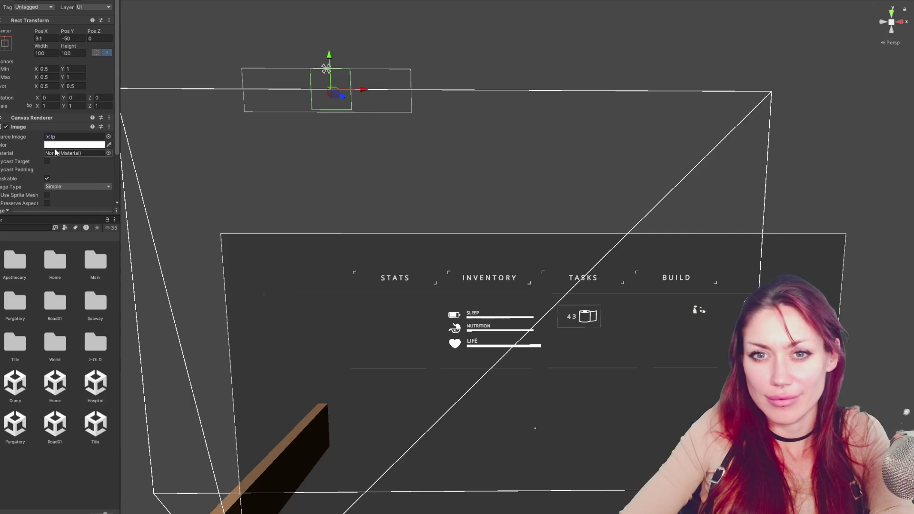
pyautogui.hotkey('ctrl', 'z')
pyautogui.hotkey('ctrl', 'z')
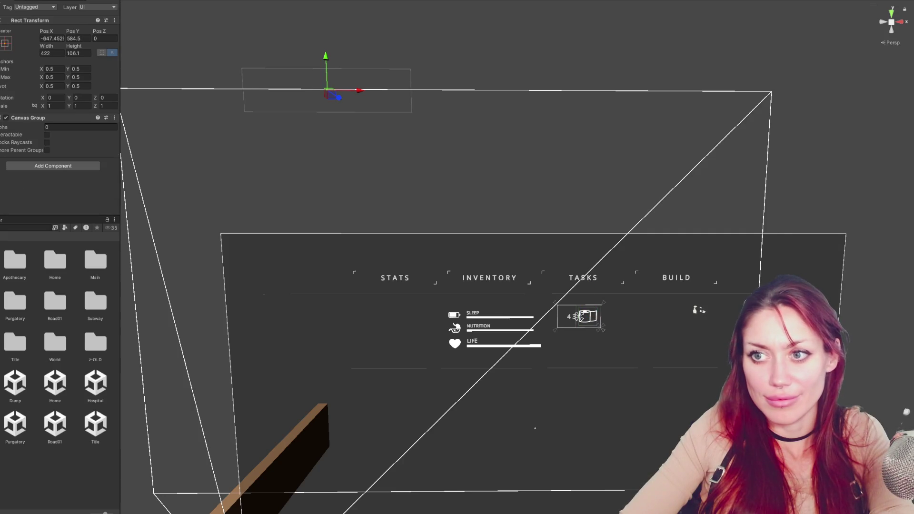
pyautogui.hotkey('ctrl', 'z')
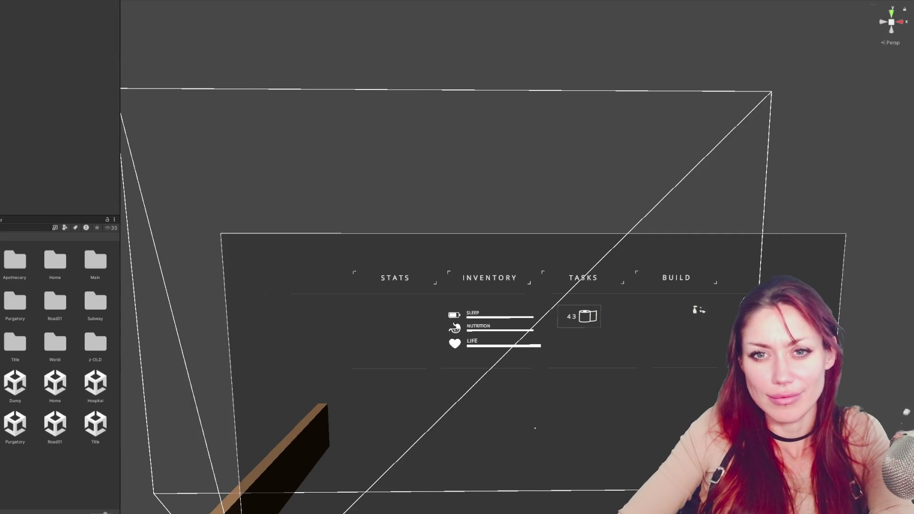
pyautogui.hotkey('ctrl', 'z')
pyautogui.hotkey('ctrl', 'z')
pyautogui.hotkey('ctrl', 'z')
pyautogui.hotkey('ctrl', 'z')
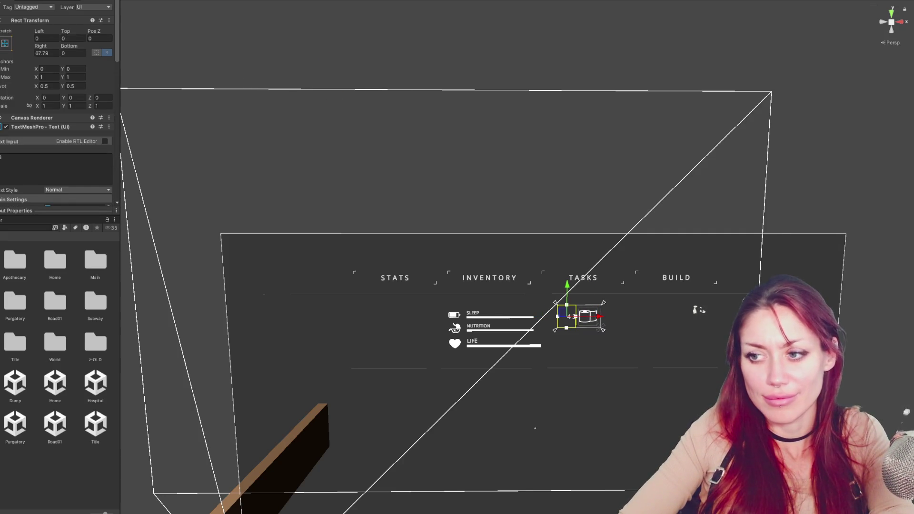
pyautogui.hotkey('ctrl', 'z')
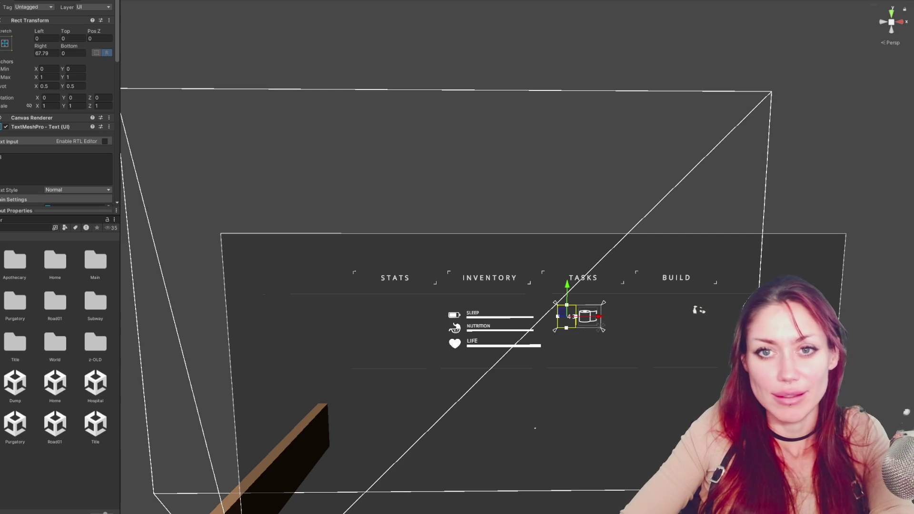
pyautogui.hotkey('ctrl', 'z')
pyautogui.scroll(-5, 27, 107)
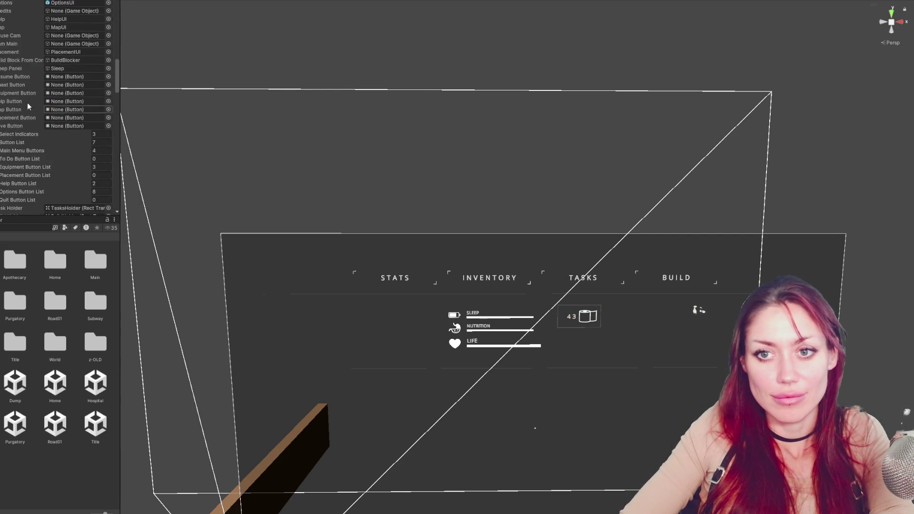
# Drag the TP TextMeshPro object into the Game Over script's Tp Count field.
pyautogui.scroll(-10, 32, 114)
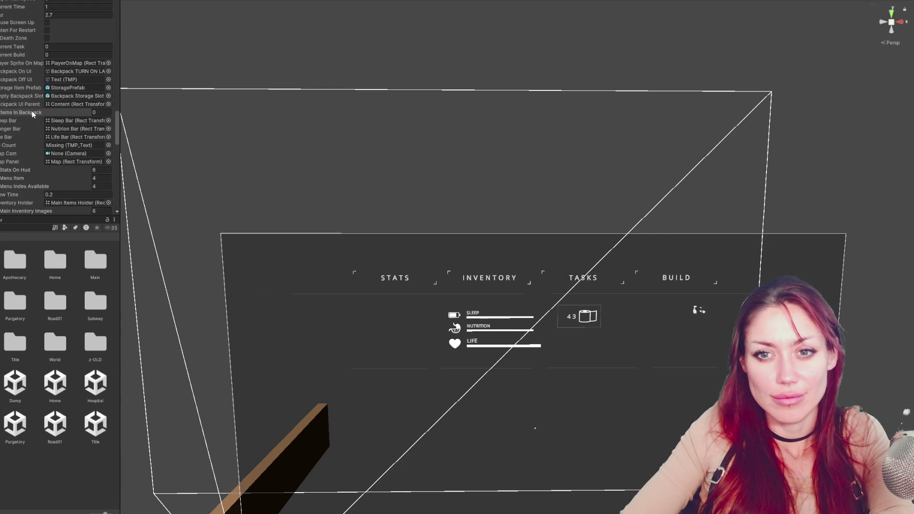
pyautogui.scroll(3, 32, 113)
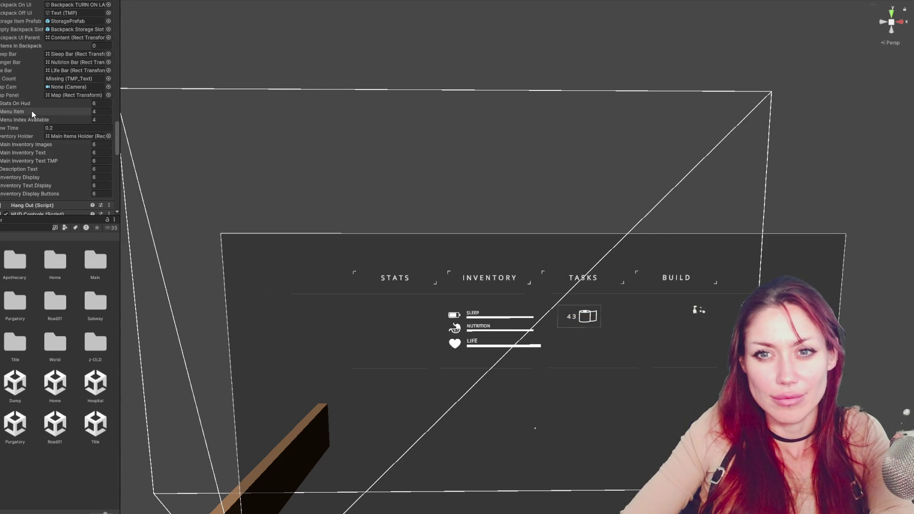
pyautogui.scroll(2, 58, 79)
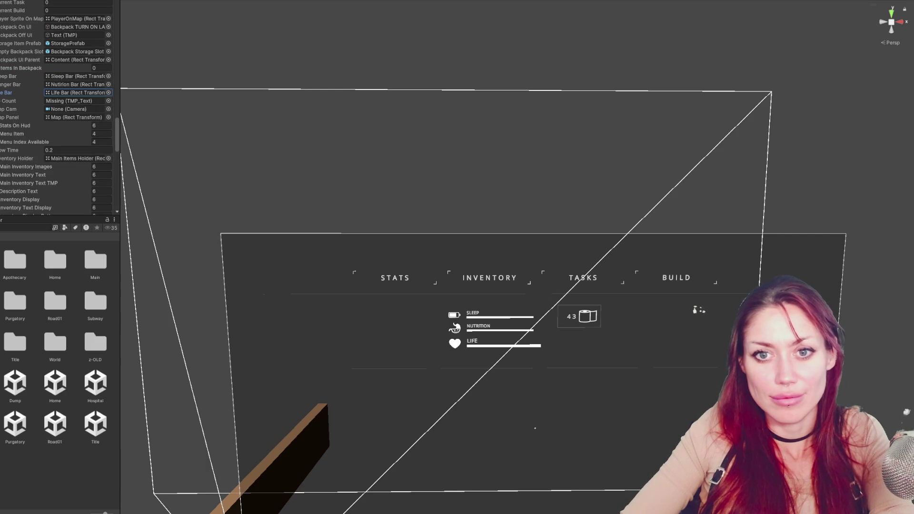
pyautogui.moveTo(3, 95)
pyautogui.mouseDown()
pyautogui.moveTo(85, 93)
pyautogui.moveTo(76, 101)
pyautogui.mouseUp()
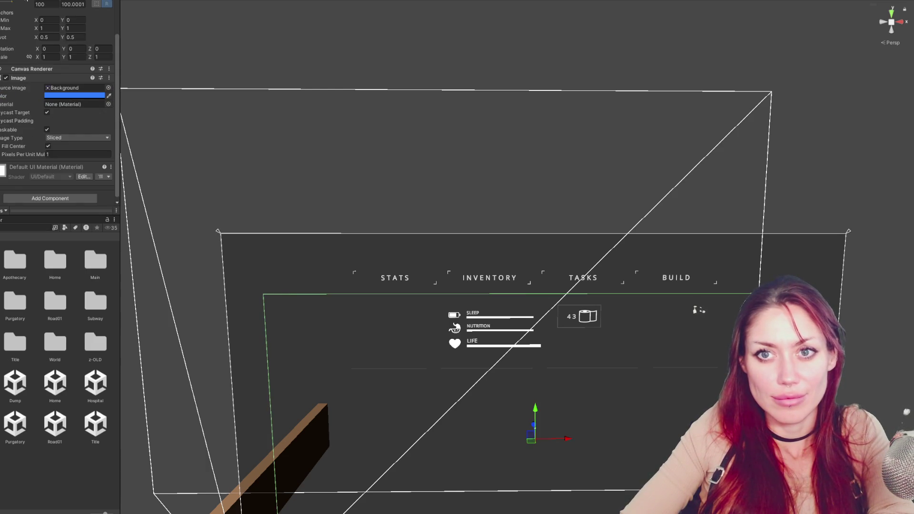
pyautogui.click(10, 2)
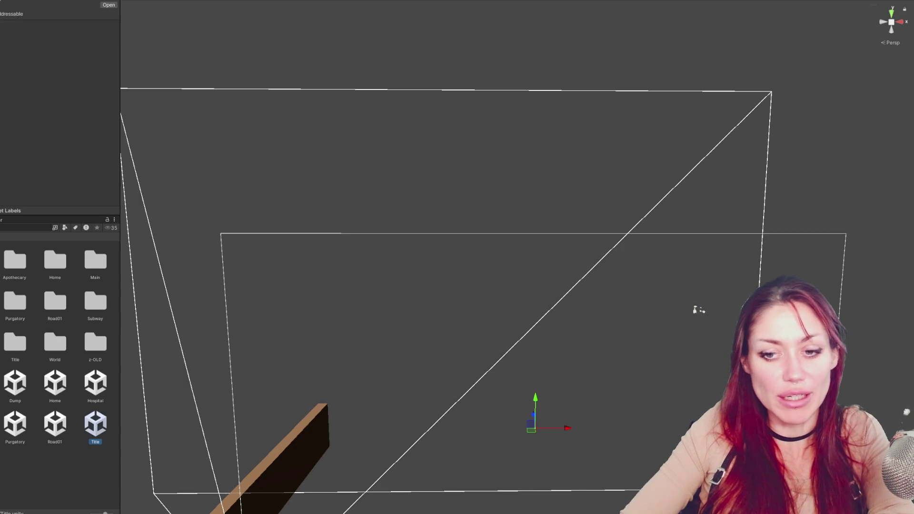
# Load the Title scene, enter Play mode and choose DEV MODE.
pyautogui.click(96, 423)
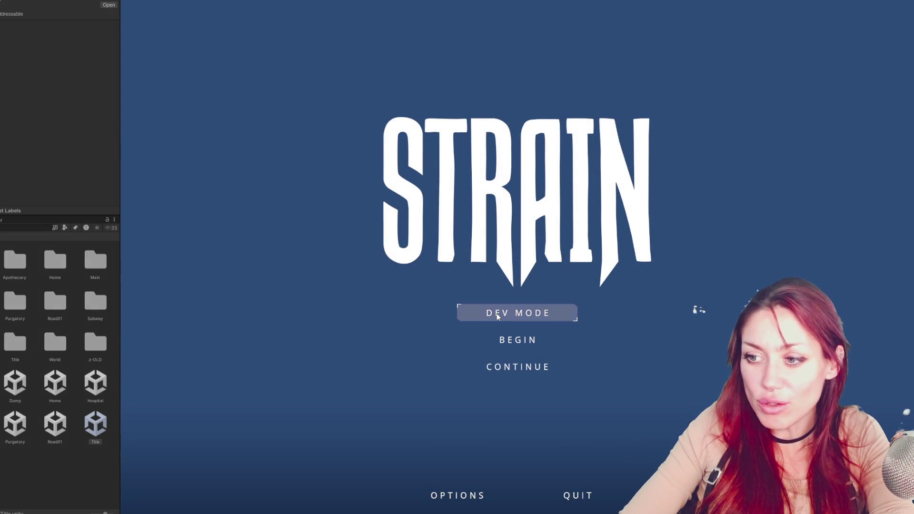
pyautogui.click(496, 316)
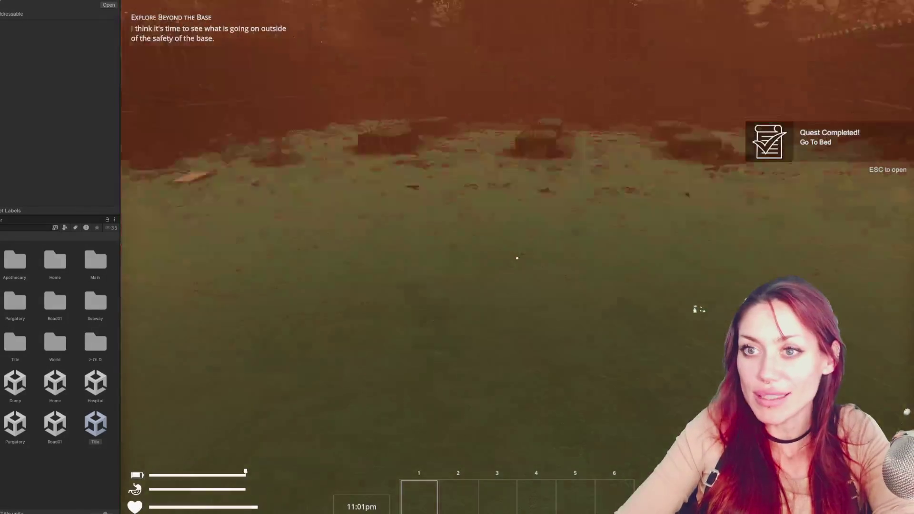
# Open the pause menu, view the Inventory and Stats pages, then resume play.
pyautogui.press('w')
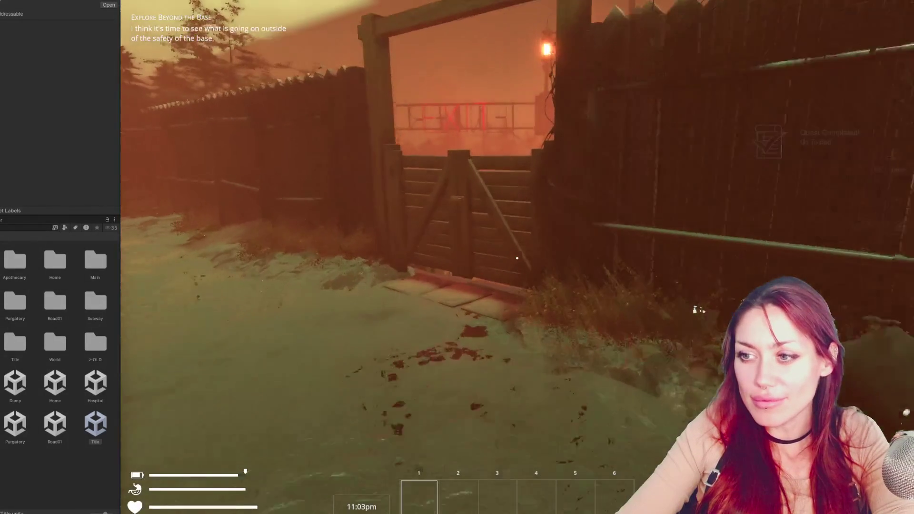
pyautogui.press('Escape')
pyautogui.click(466, 53)
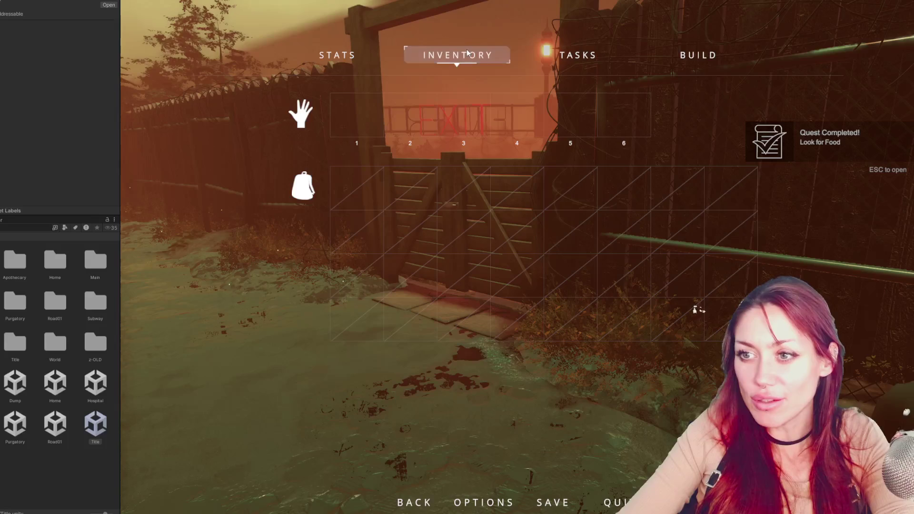
pyautogui.click(338, 55)
pyautogui.press('Escape')
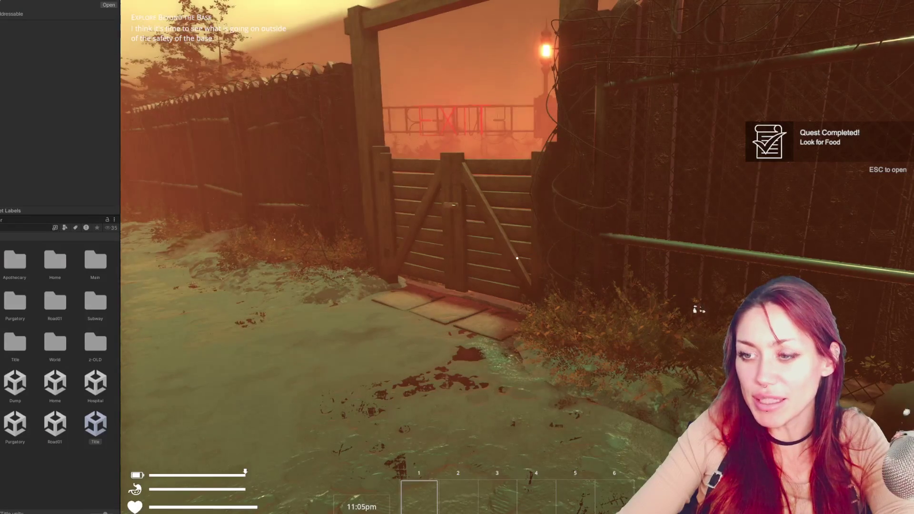
# Search the garbage bag by the fence, pick up the Empty Jar, and walk to the gate.
pyautogui.press('w')
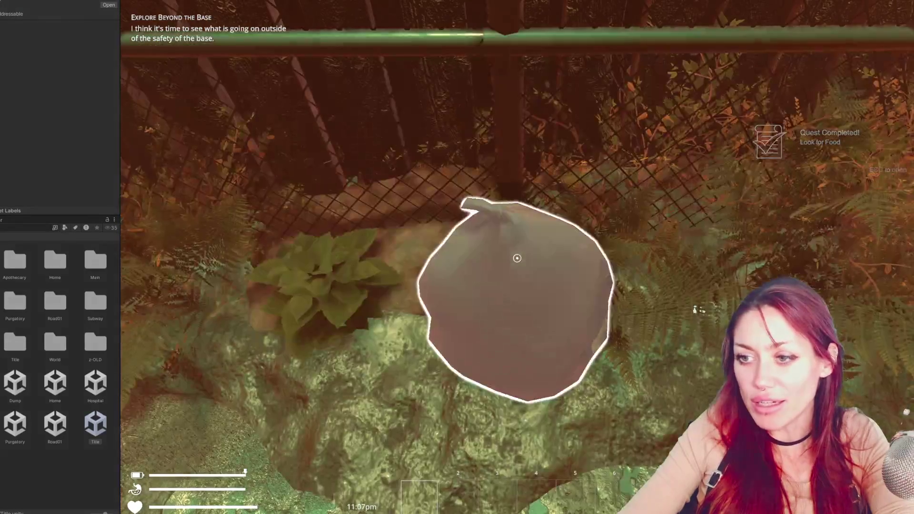
pyautogui.click(516, 258)
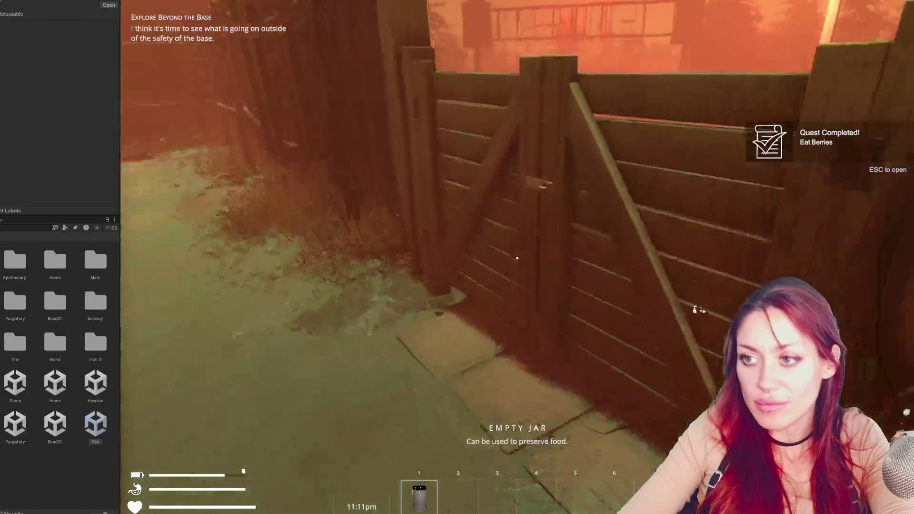
pyautogui.press('w')
pyautogui.click(516, 258)
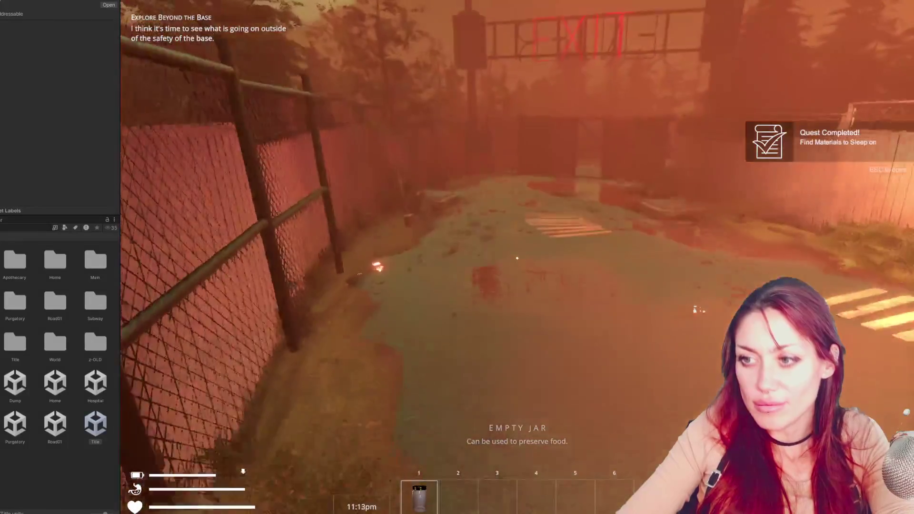
pyautogui.press('w')
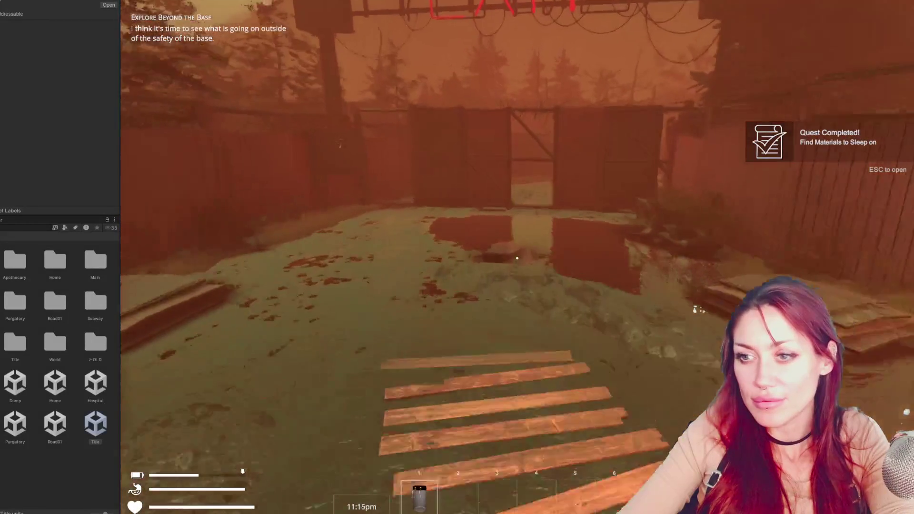
pyautogui.press('w')
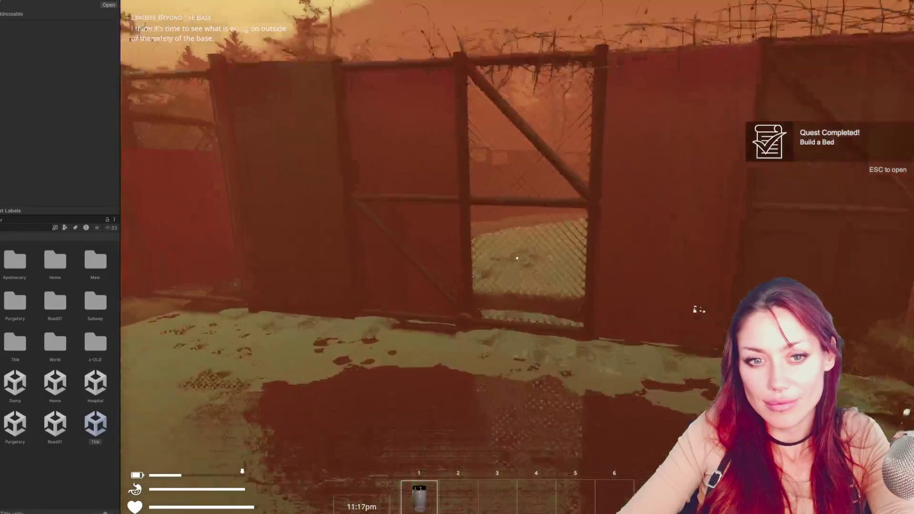
pyautogui.press('w')
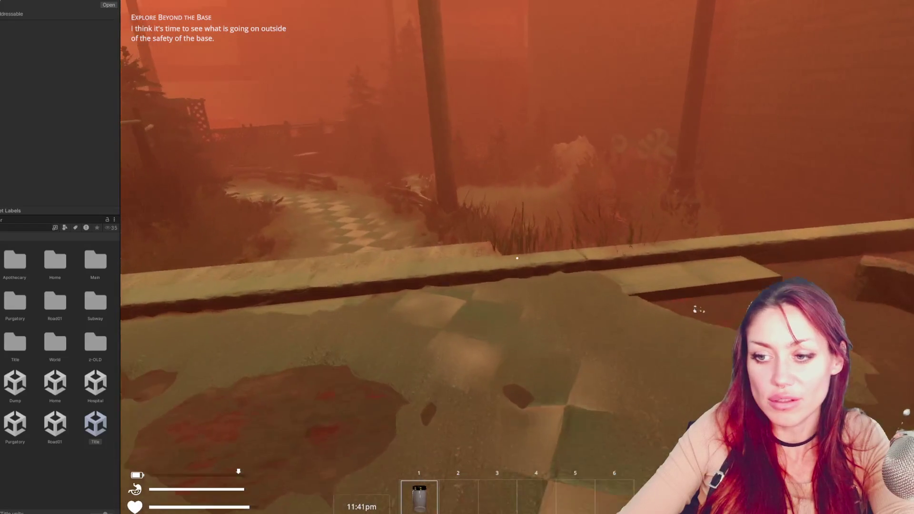
# Follow the checkered path to the wooden fence and through its gate.
pyautogui.press('w')
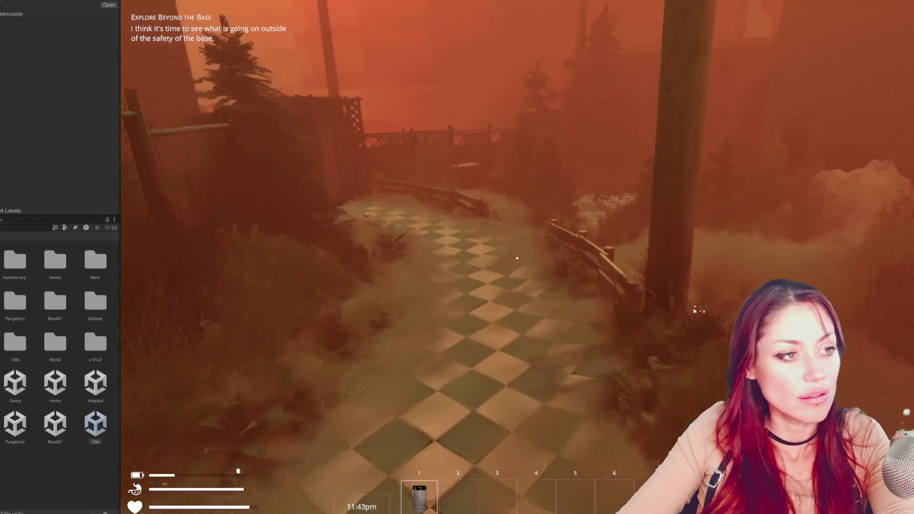
pyautogui.hotkey('shift', 'w')
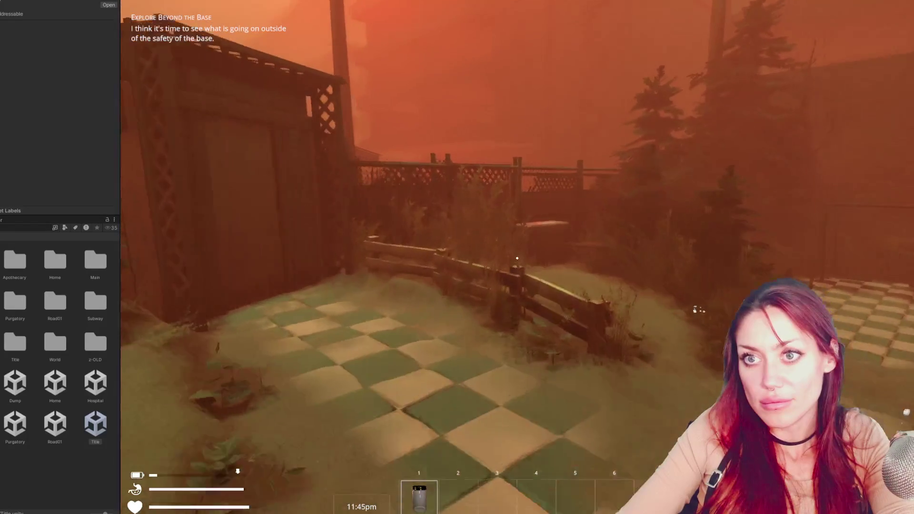
pyautogui.press('w')
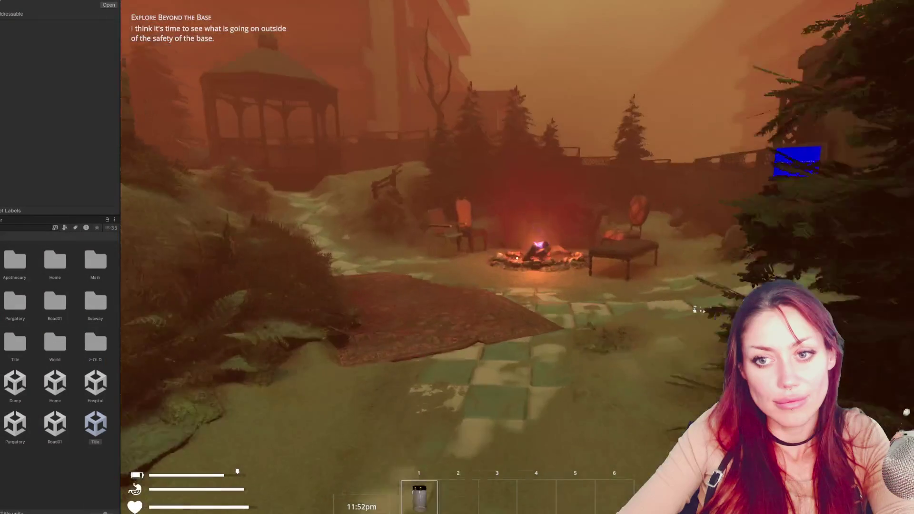
# Walk into the apothecary and sell the Empty Jar at the shop chalkboard.
pyautogui.press('w')
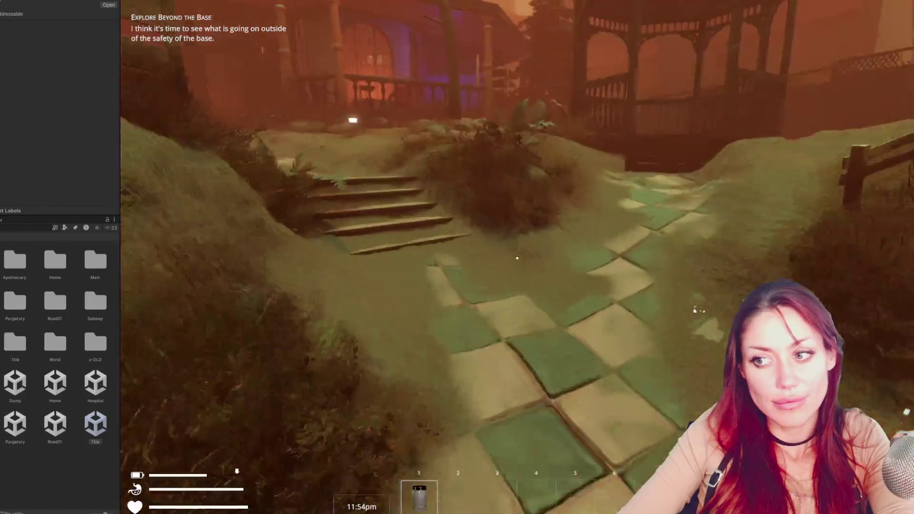
pyautogui.press('w')
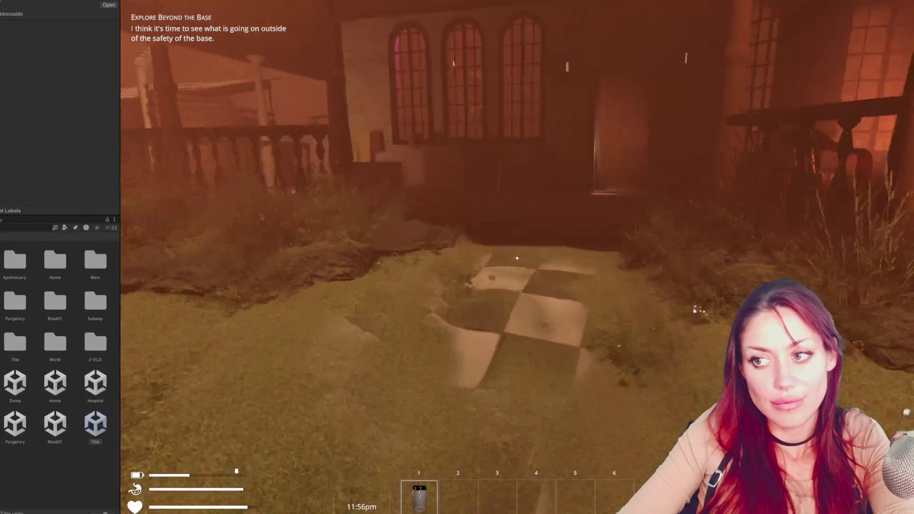
pyautogui.press('w')
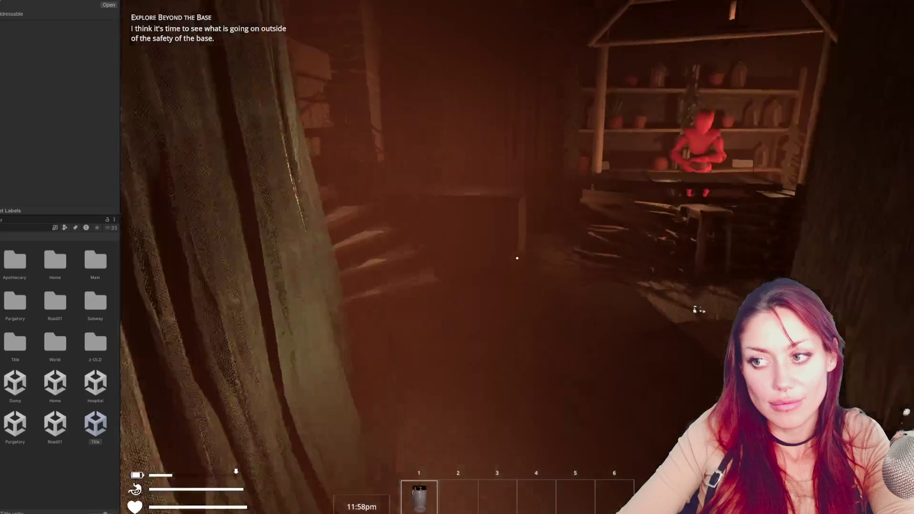
pyautogui.press('w')
pyautogui.press('e')
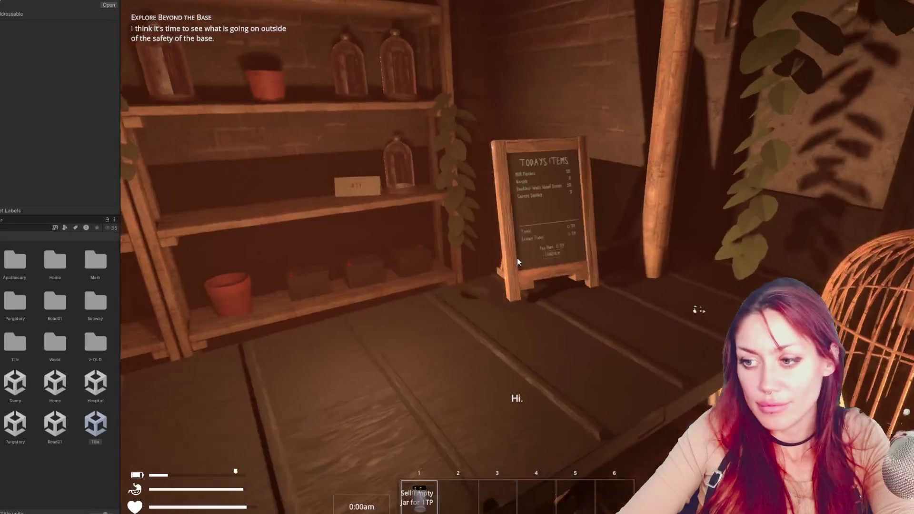
pyautogui.click(517, 258)
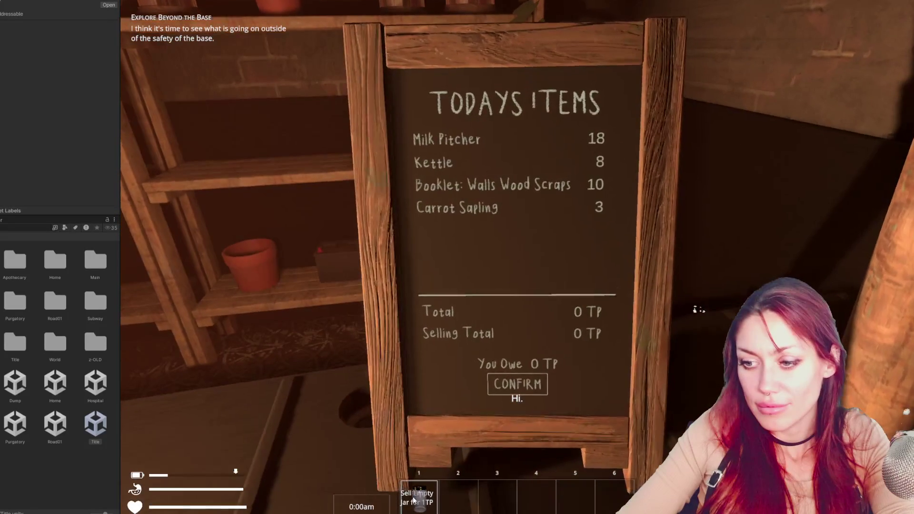
pyautogui.click(520, 385)
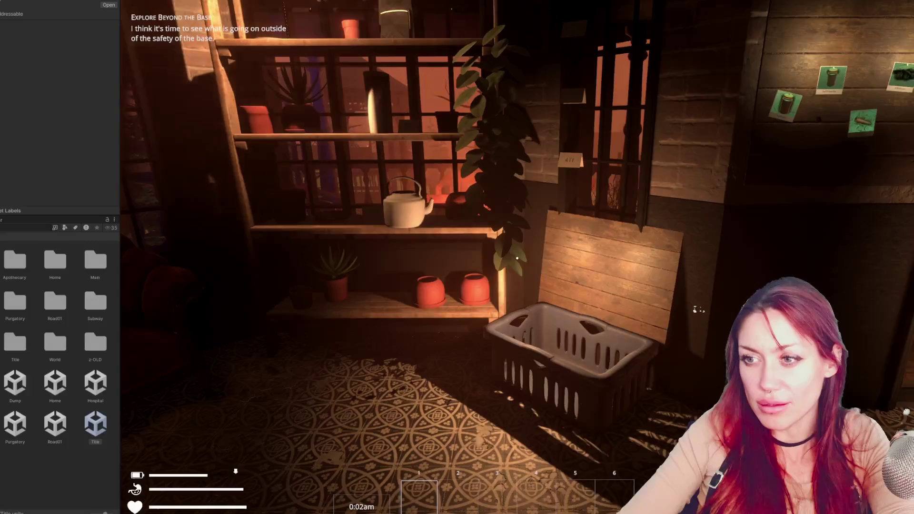
# Check the pause menu stats show 1 TP, then exit Play mode.
pyautogui.press('Escape')
pyautogui.press('Right')
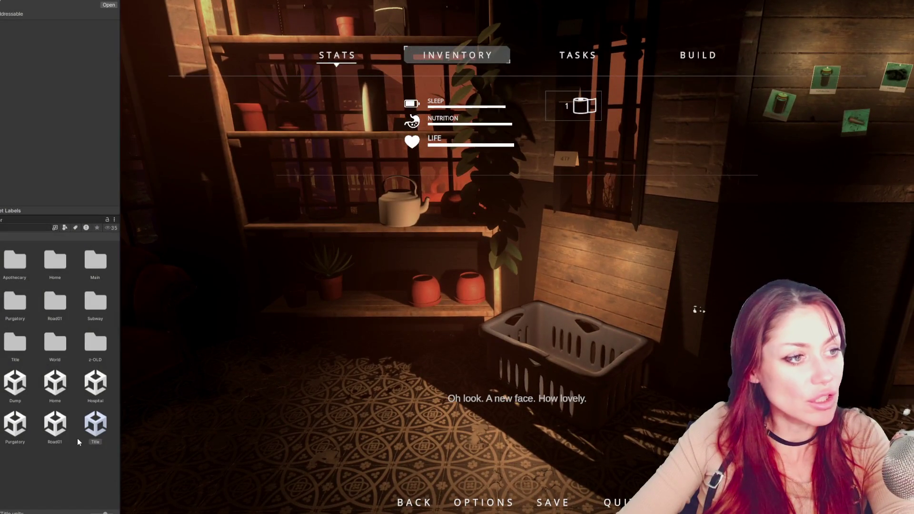
pyautogui.hotkey('ctrl', 'p')
pyautogui.moveTo(117, 432); pyautogui.dragTo(140, 428)
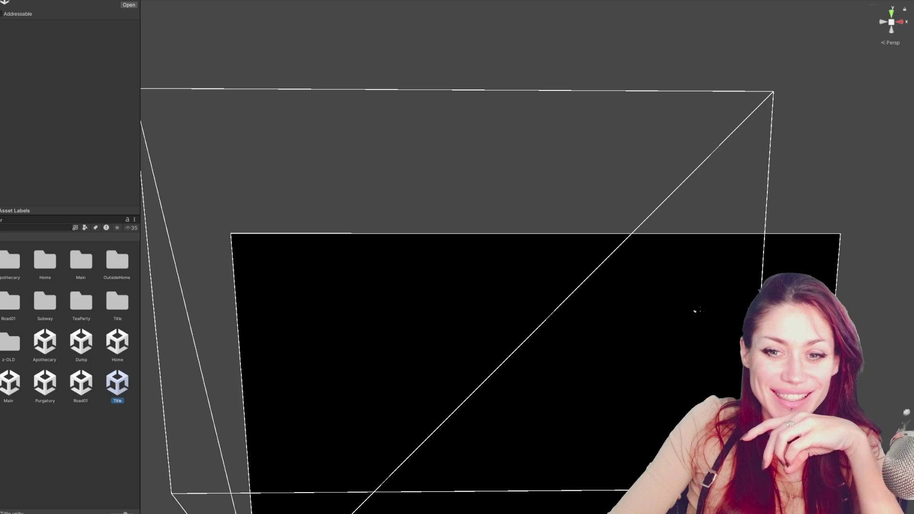
# Return to Visual Studio Code and scroll GameOver.cs past the tpCount field toward Start() and Update().
pyautogui.hotkey('alt', 'Tab')
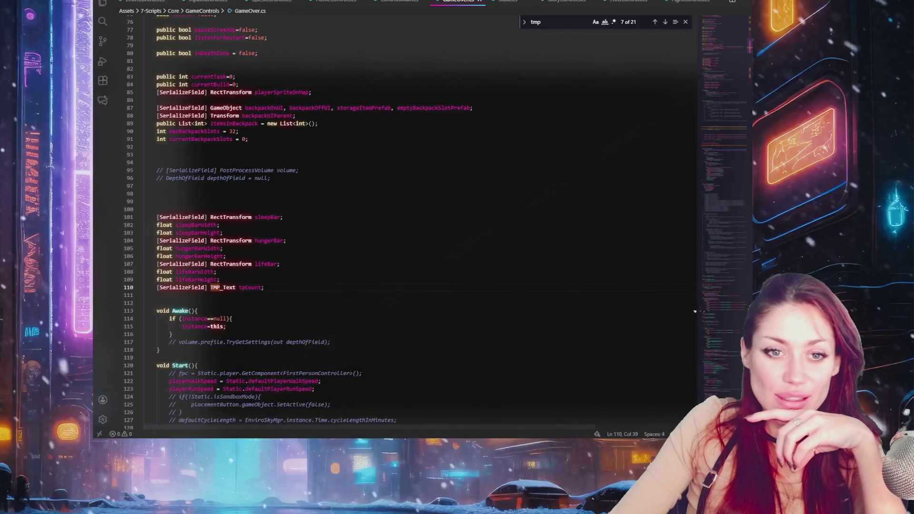
pyautogui.scroll(-10, 260, 271)
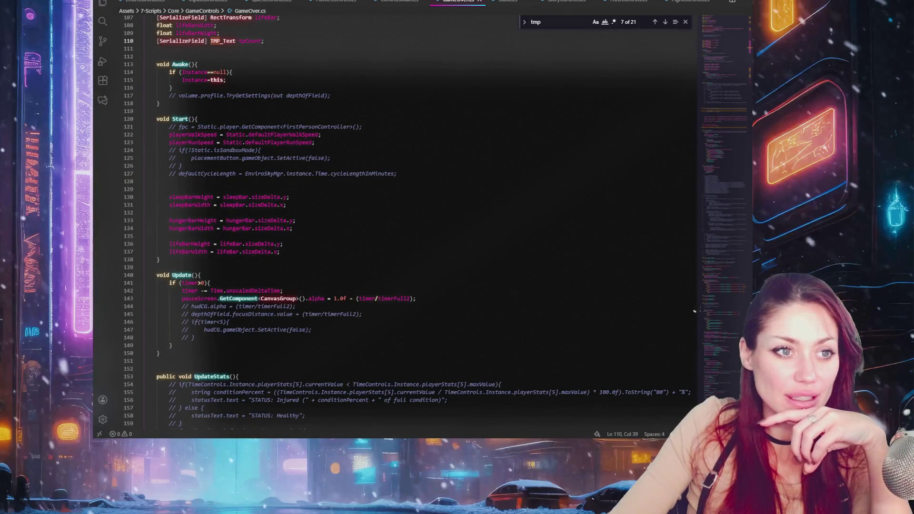